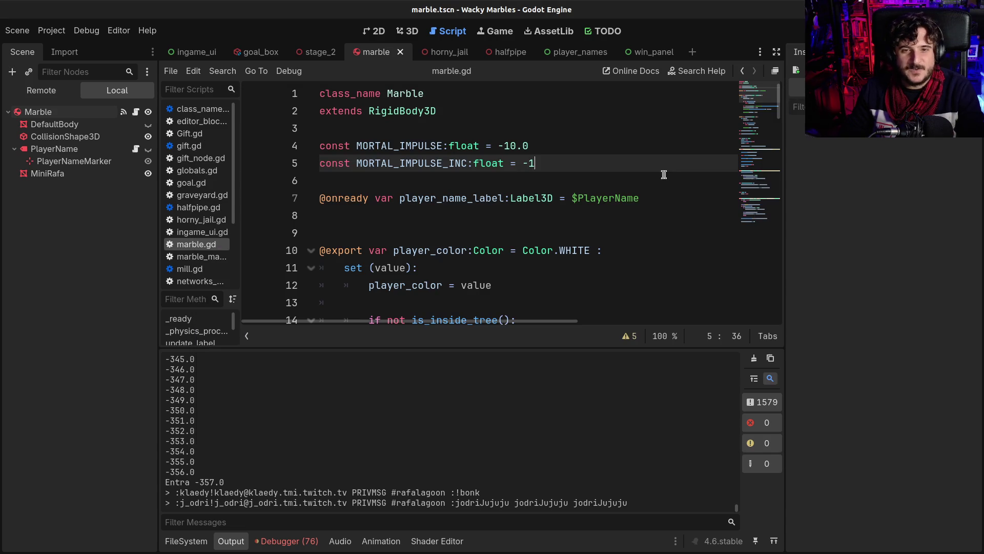
- Change MORTAL_IMPULSE_INC to -5 in marble.gd and test it in a run of the marble game
key("F8")
key("BackSpace")
type("2")
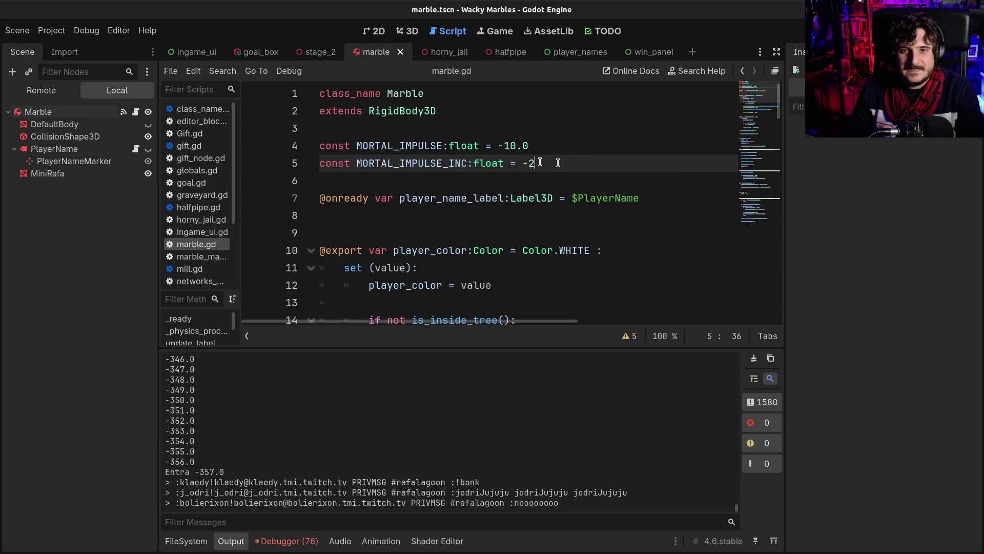
key("F5")
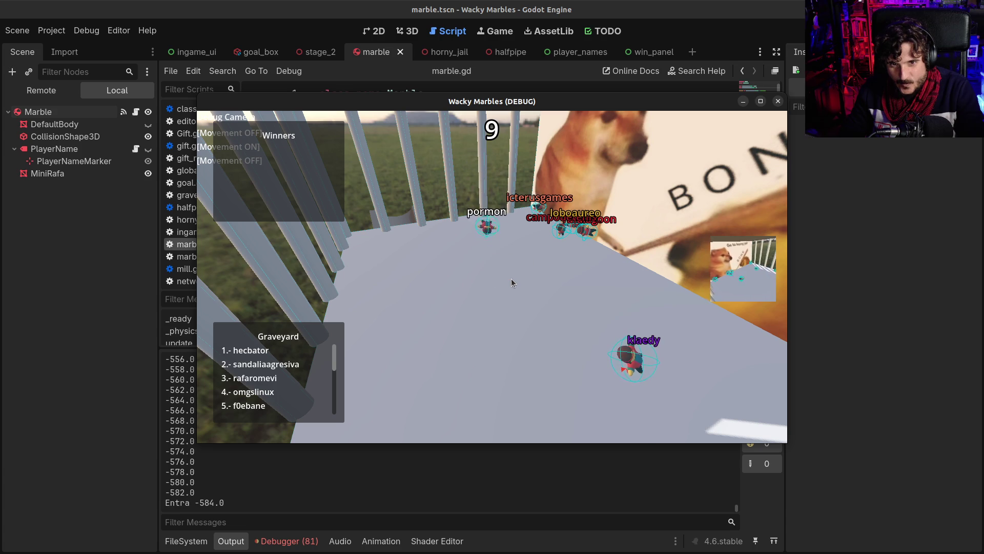
key("F8")
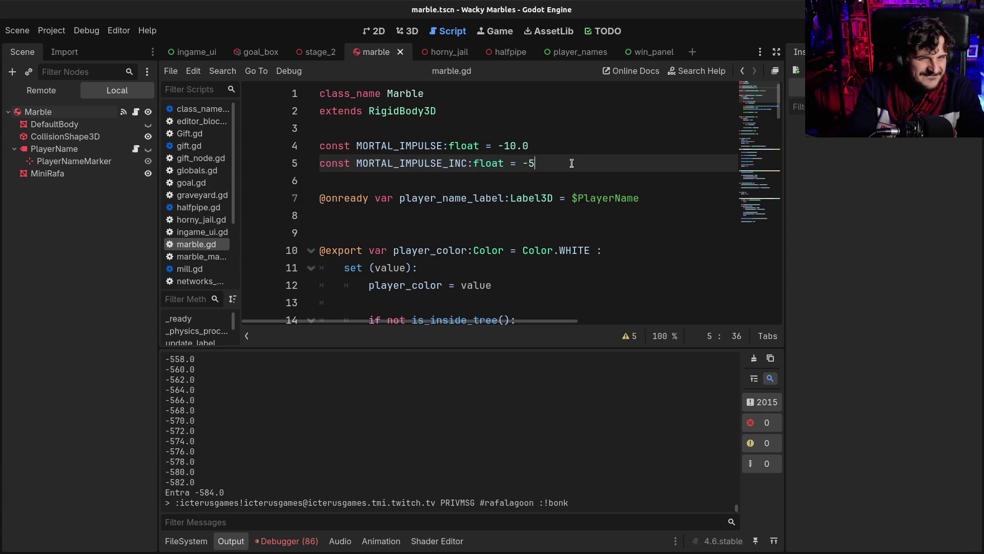
key("alt+Tab")
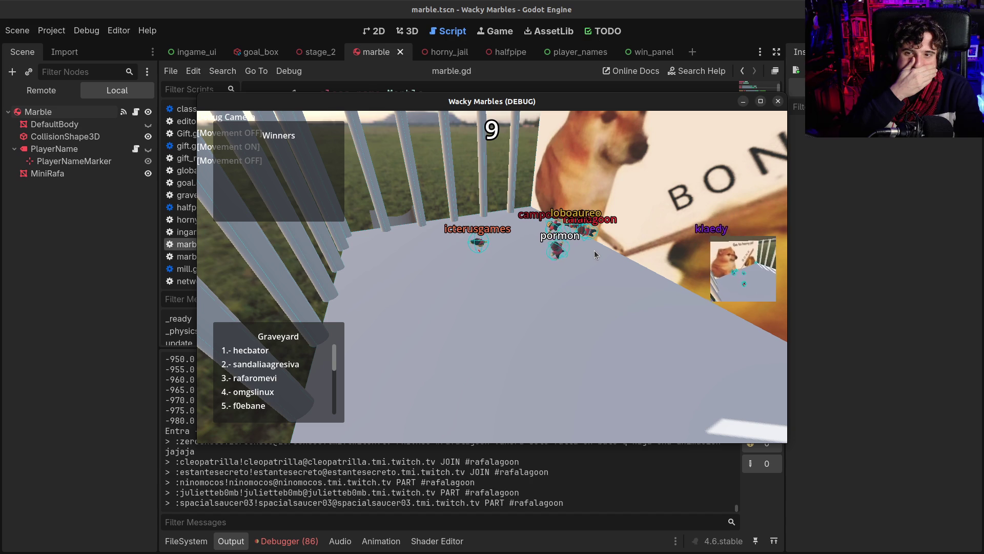
key("alt+Tab")
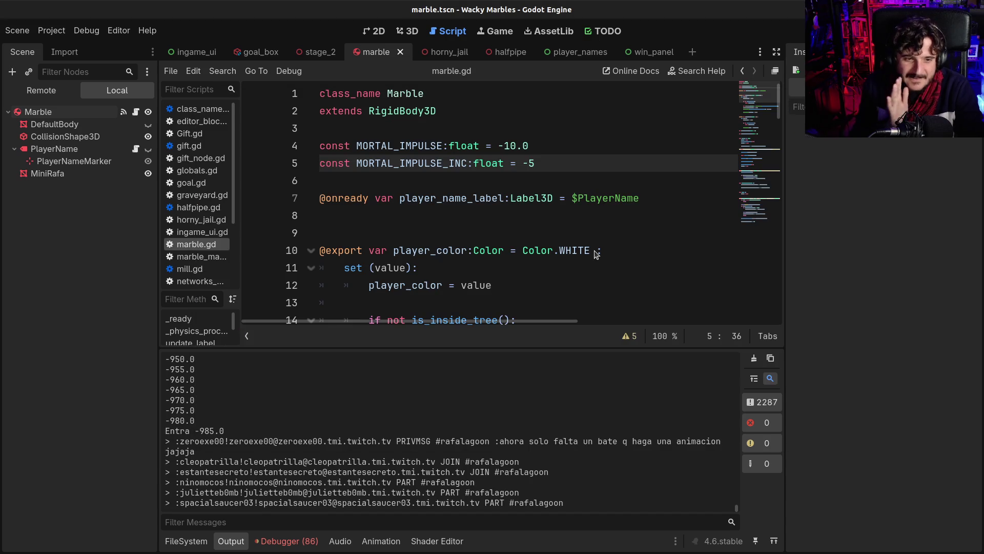
- Set MORTAL_IMPULSE_INC to -2 and relaunch Wacky Marbles, maximizing the debug window
type("2")
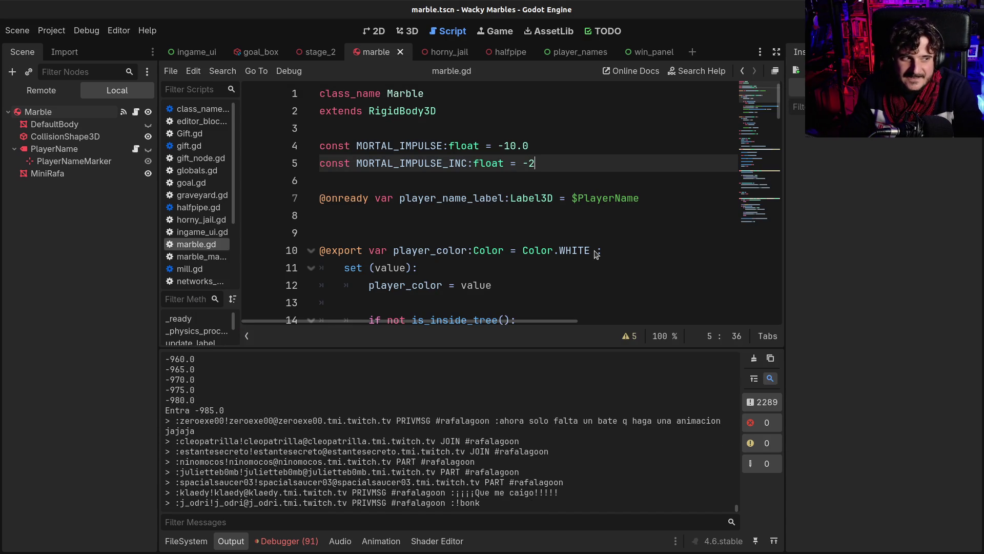
key("alt+Tab")
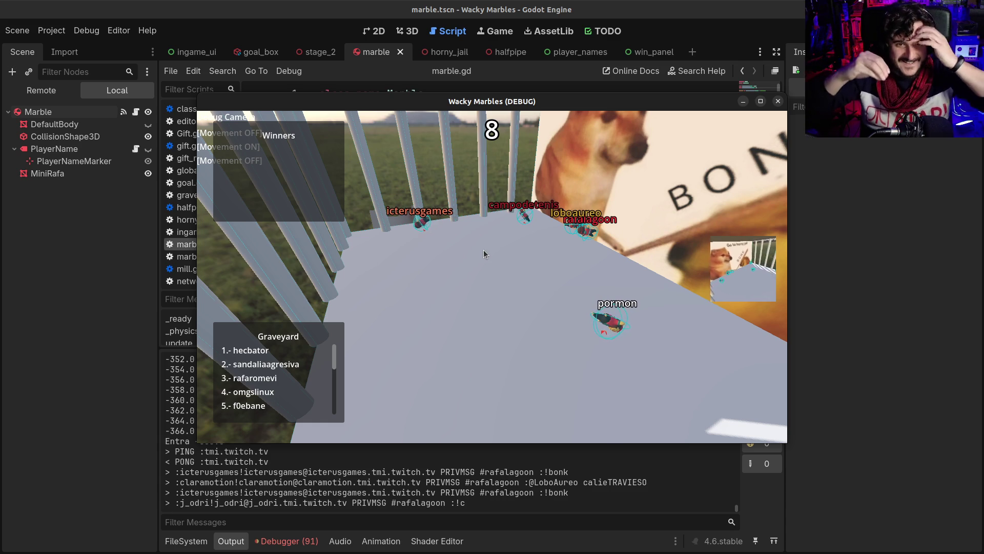
left_click(762, 102)
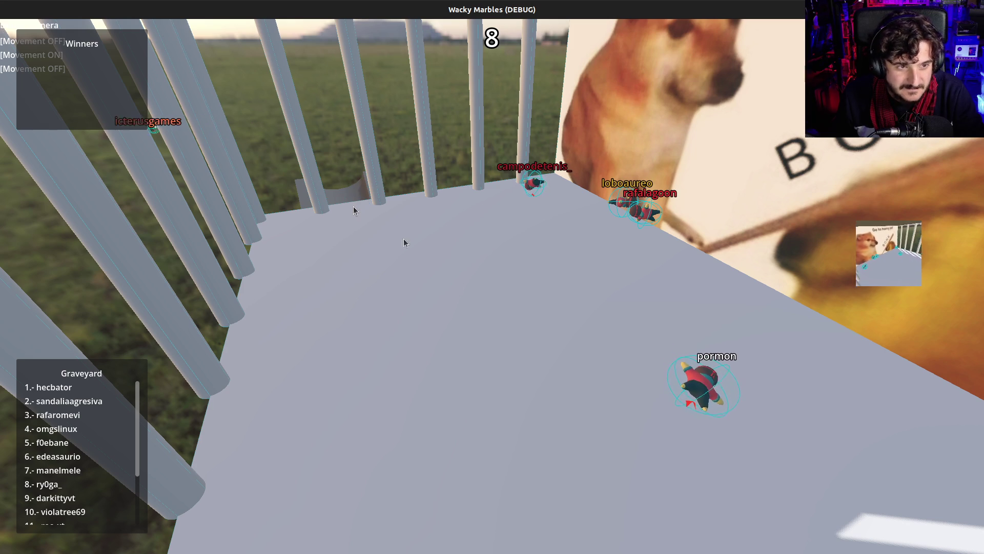
- Launch the pormon marble twice in the full-screen game, then return to marble.gd
left_click(707, 399)
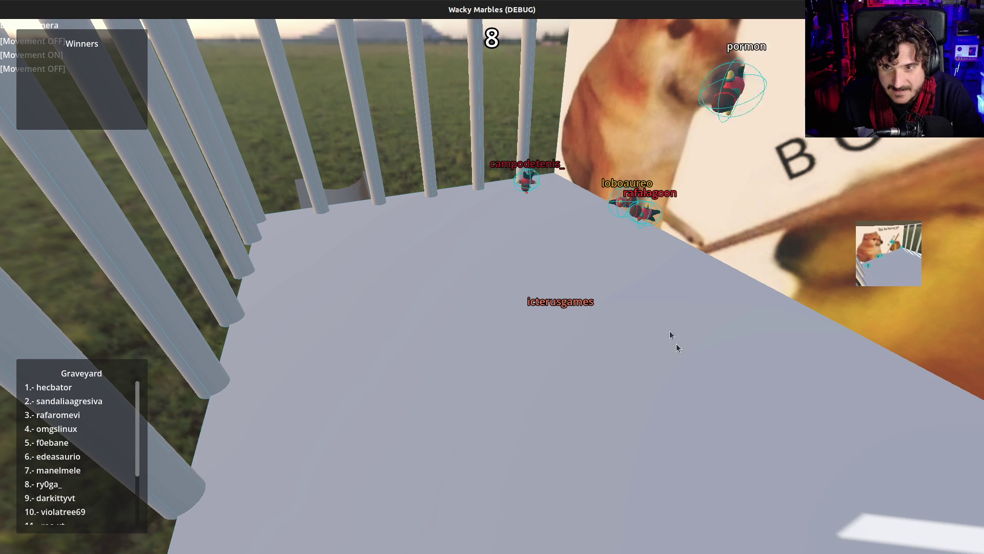
left_click(502, 207)
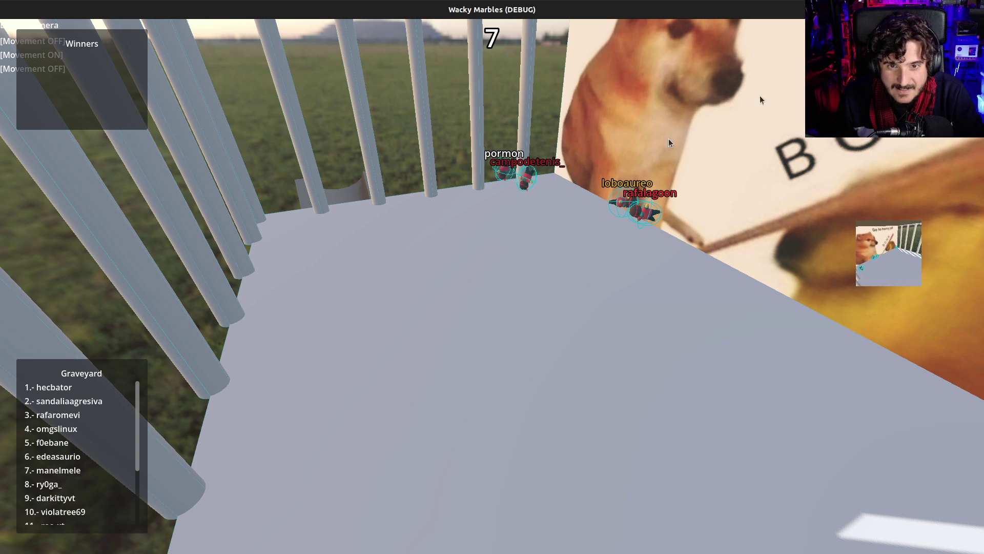
key("alt+Tab")
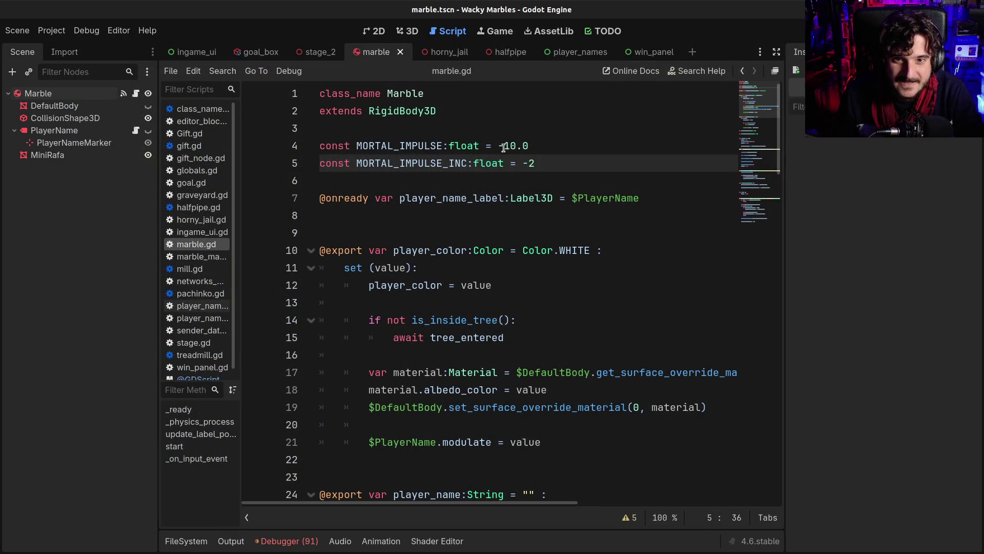
- Change MORTAL_IMPULSE on line 4 from -10.0 to -20.0 and scroll through the script
left_click(504, 147)
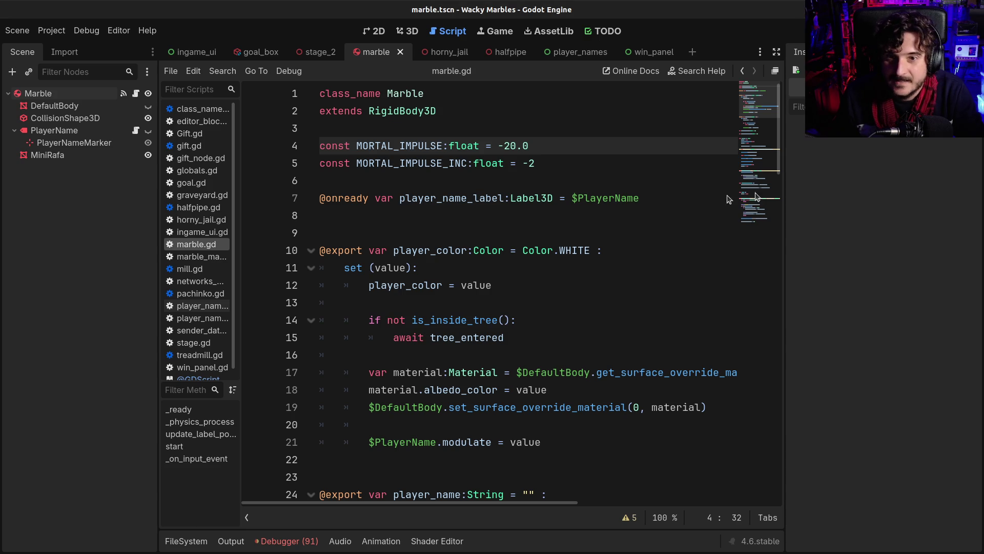
left_click(605, 177)
scroll(590, 214, "down", 10)
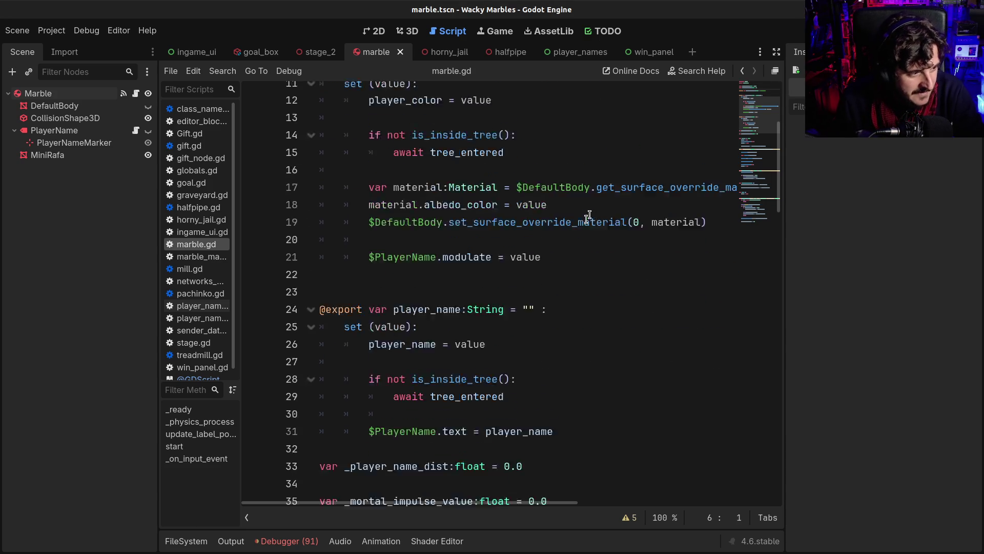
scroll(586, 219, "down", 16)
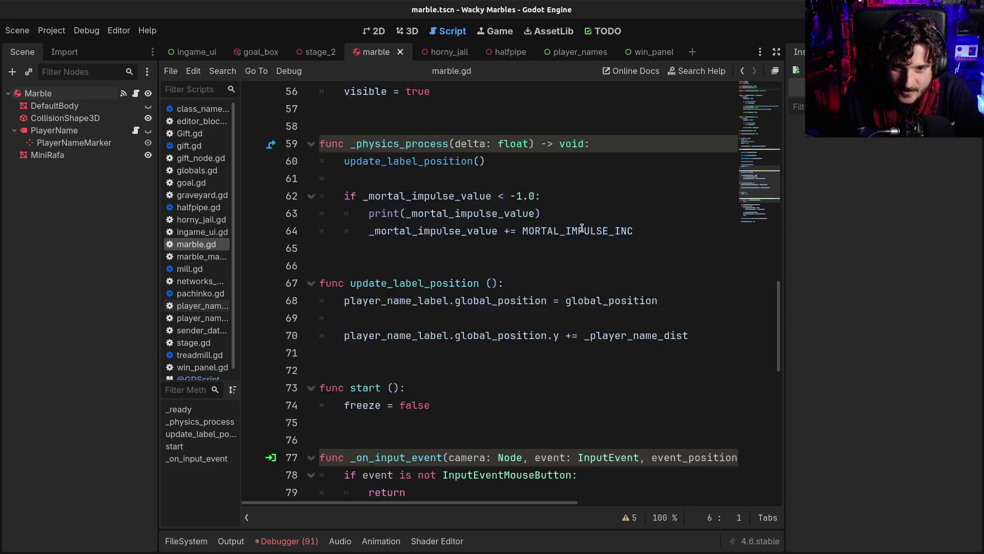
scroll(576, 234, "up", 19)
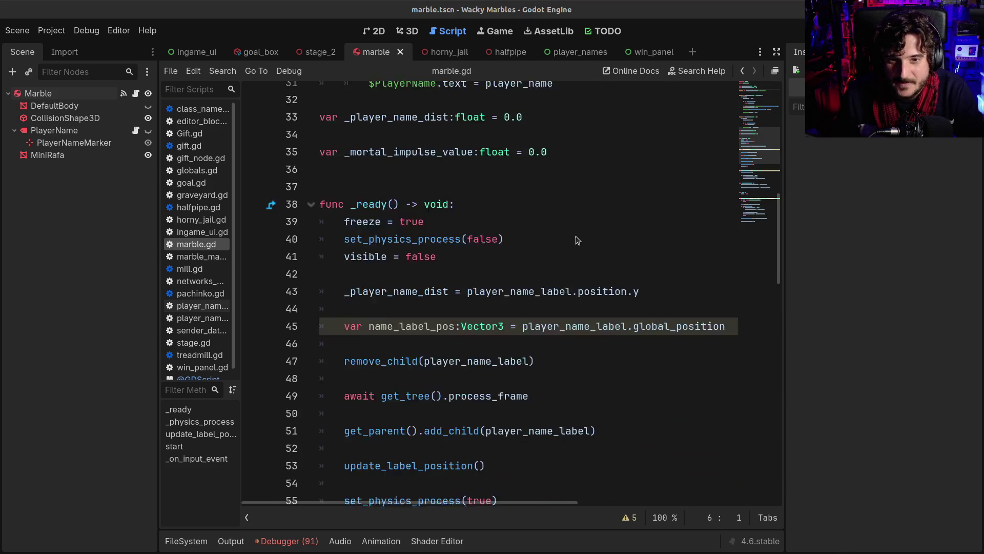
- Check the player_name setter, then view MiniRafa's six surface material overrides
left_click(559, 182)
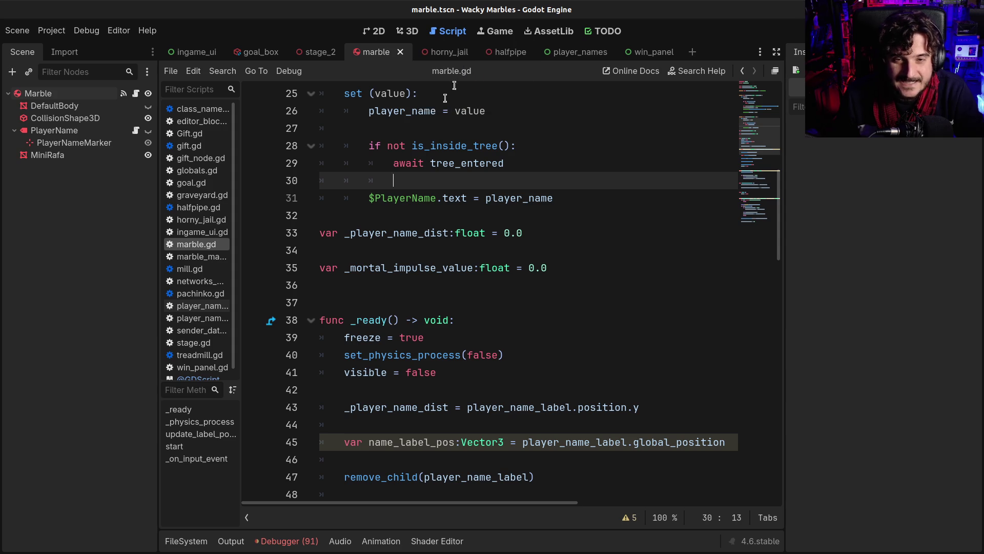
left_click(397, 215)
left_click(45, 155)
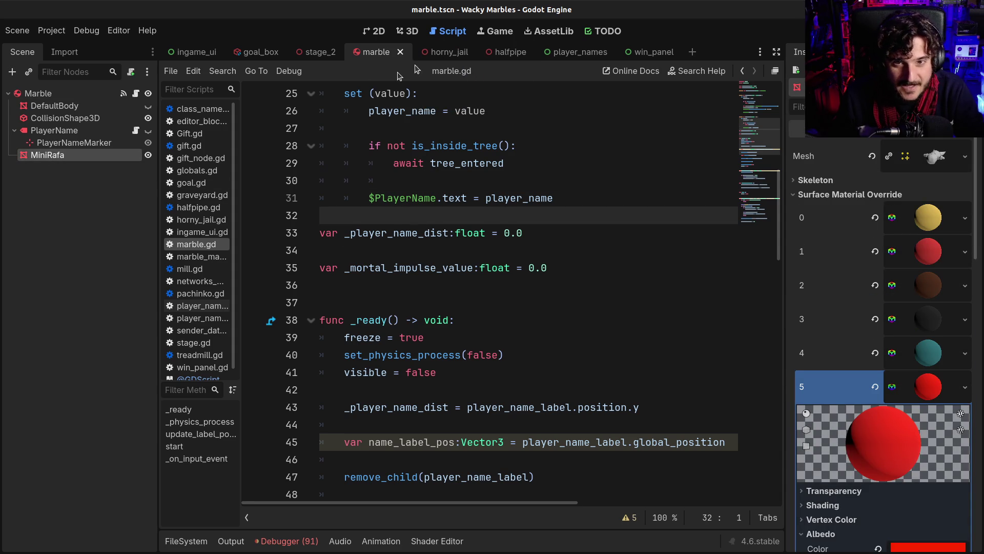
- Browse the stage_2, halfpipe, horny_jail and marble scenes in 3D, ending on stage_2
left_click(408, 31)
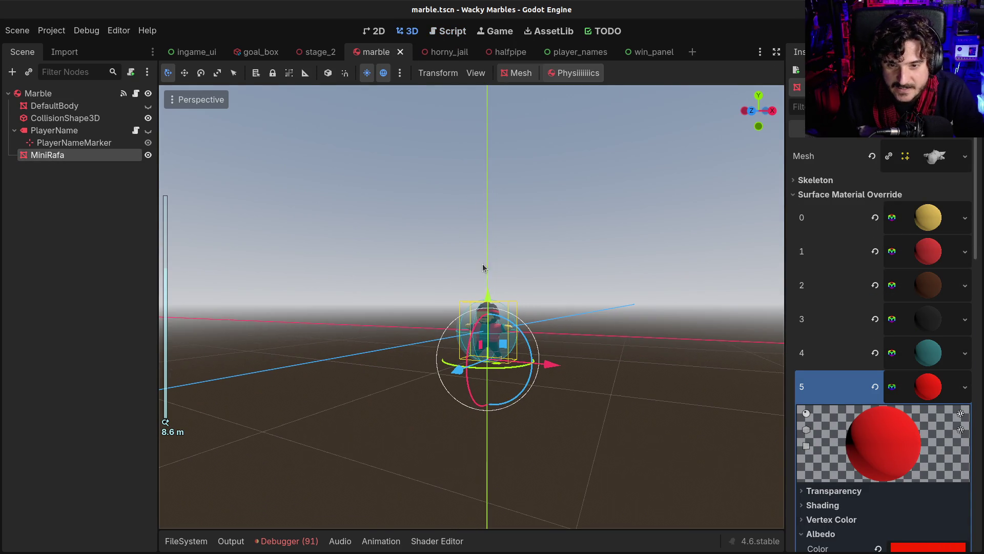
left_click(319, 52)
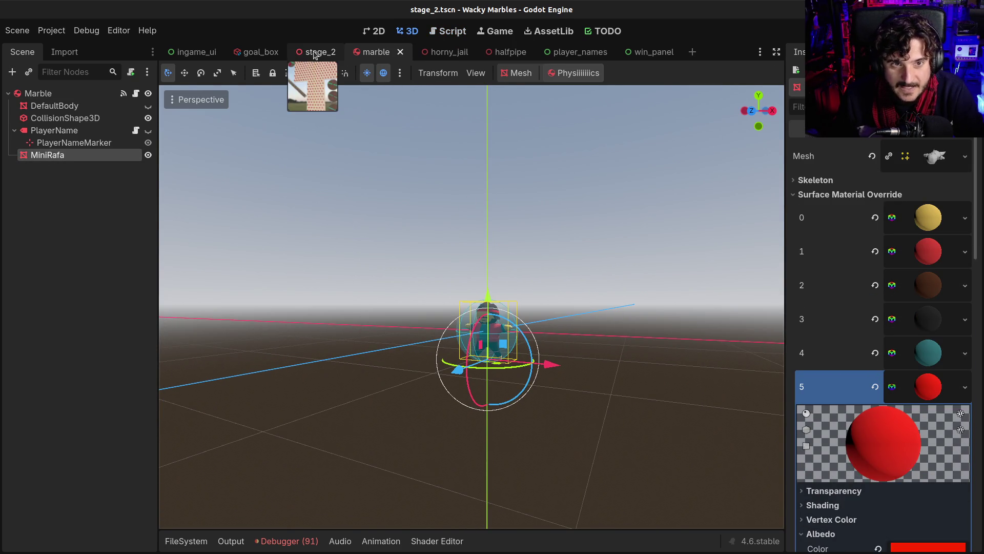
scroll(471, 307, "down", 5)
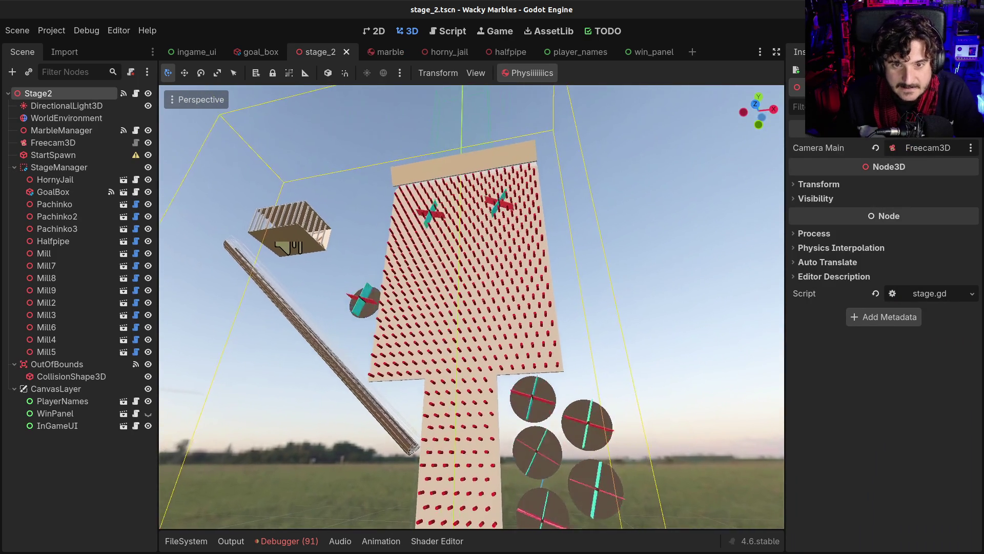
left_click(506, 52)
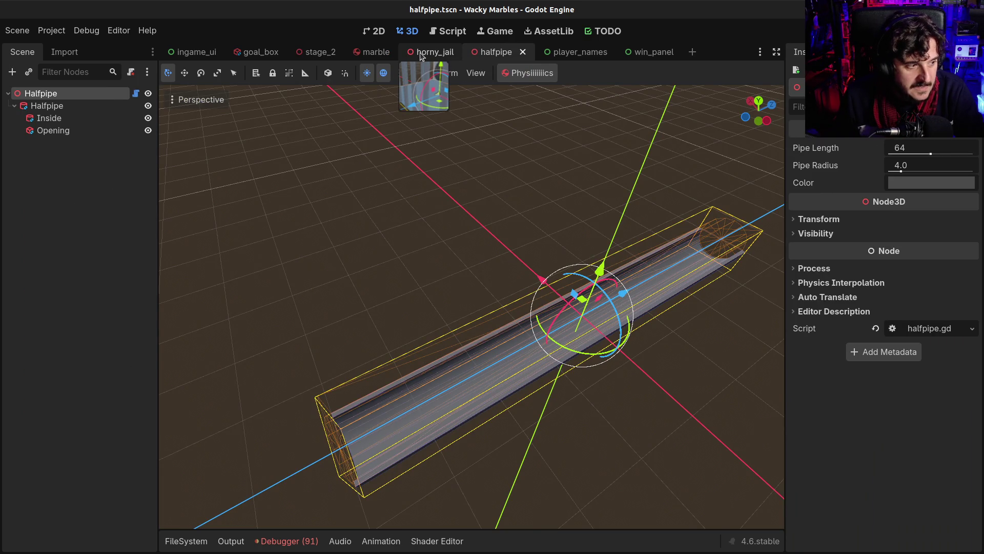
left_click(421, 54)
left_click(369, 57)
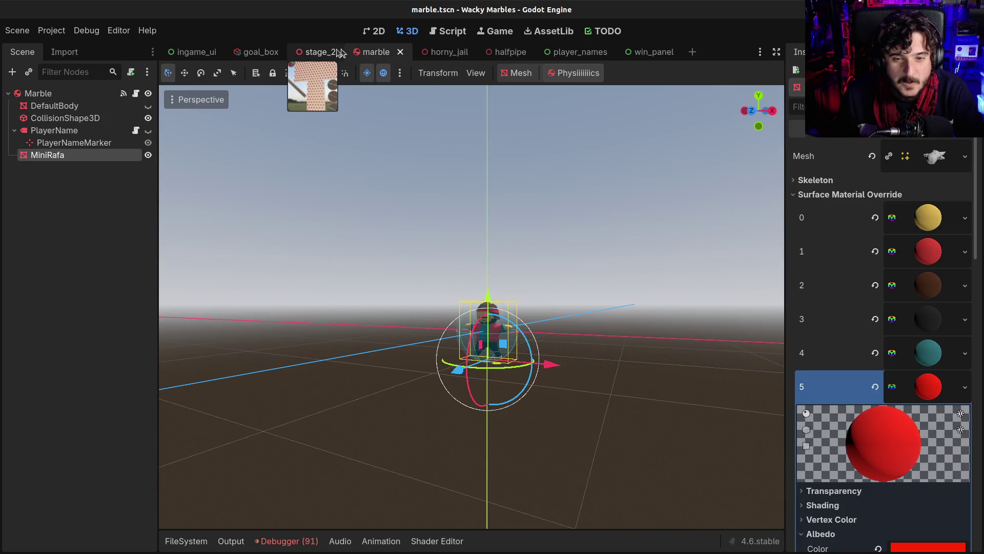
left_click(320, 52)
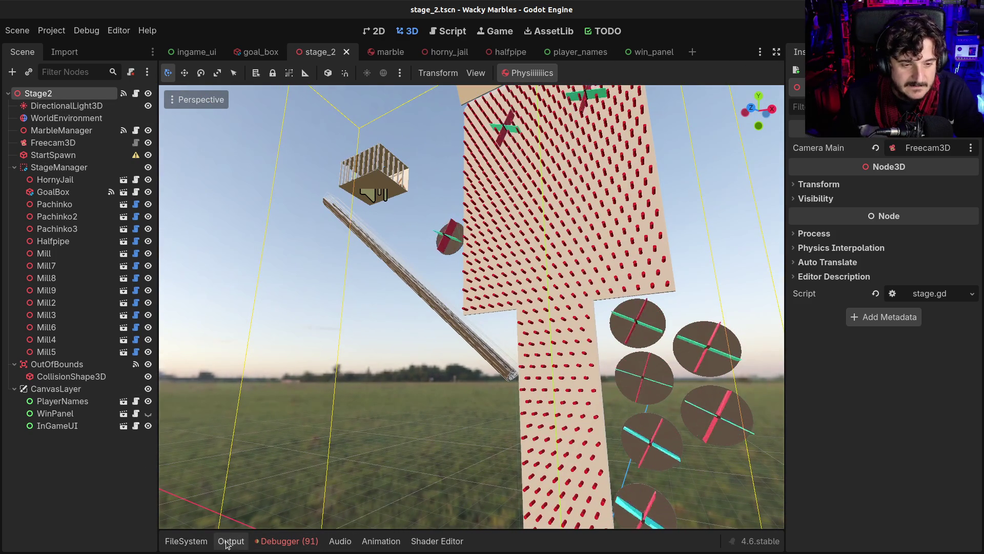
- Open editor_interface.tscn from the editor_physics addon's scenes folder
left_click(186, 541)
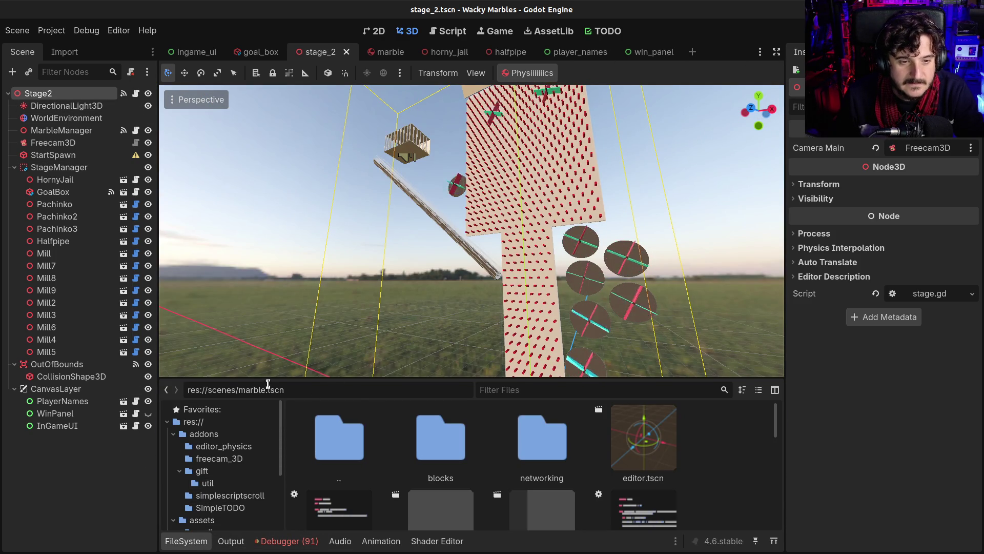
left_click_drag(270, 379, 271, 336)
left_click(224, 404)
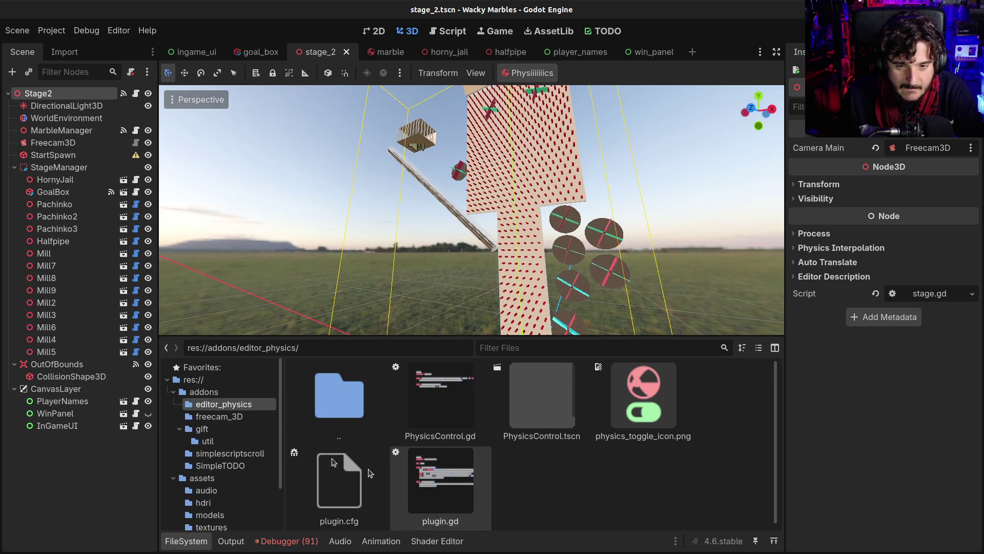
scroll(235, 439, "down", 1)
scroll(235, 440, "down", 2)
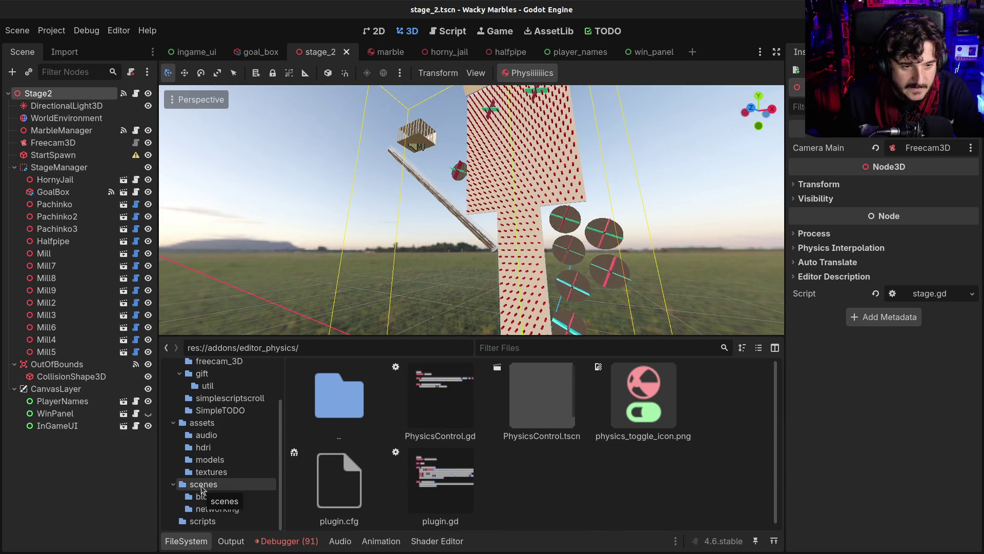
left_click(201, 485)
scroll(475, 491, "down", 5)
scroll(476, 494, "down", 2)
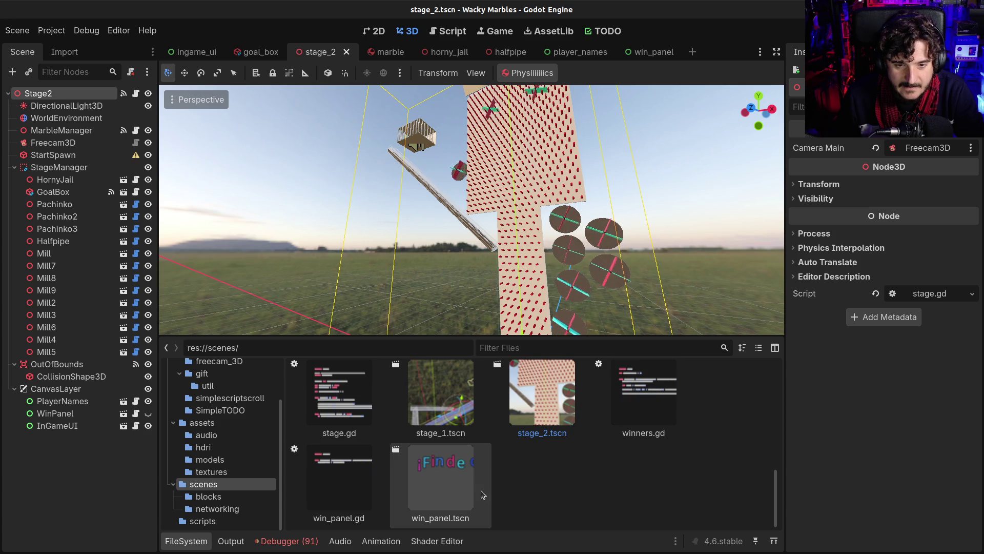
scroll(456, 487, "up", 4)
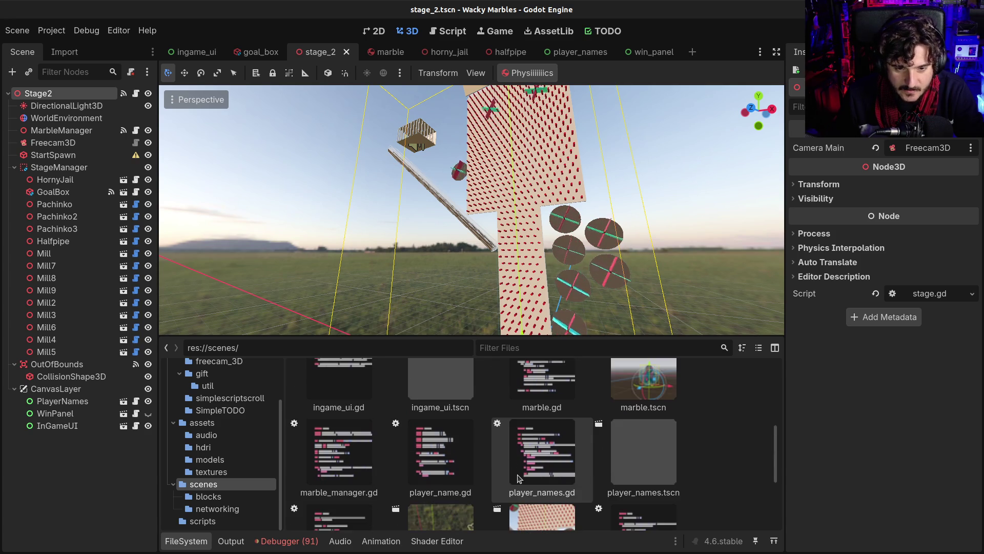
scroll(487, 461, "up", 4)
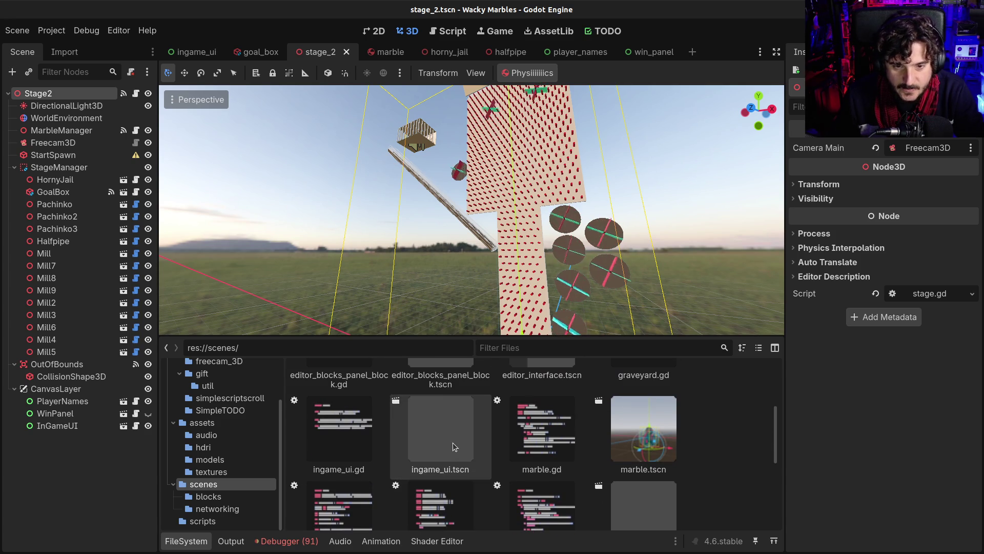
scroll(451, 449, "up", 2)
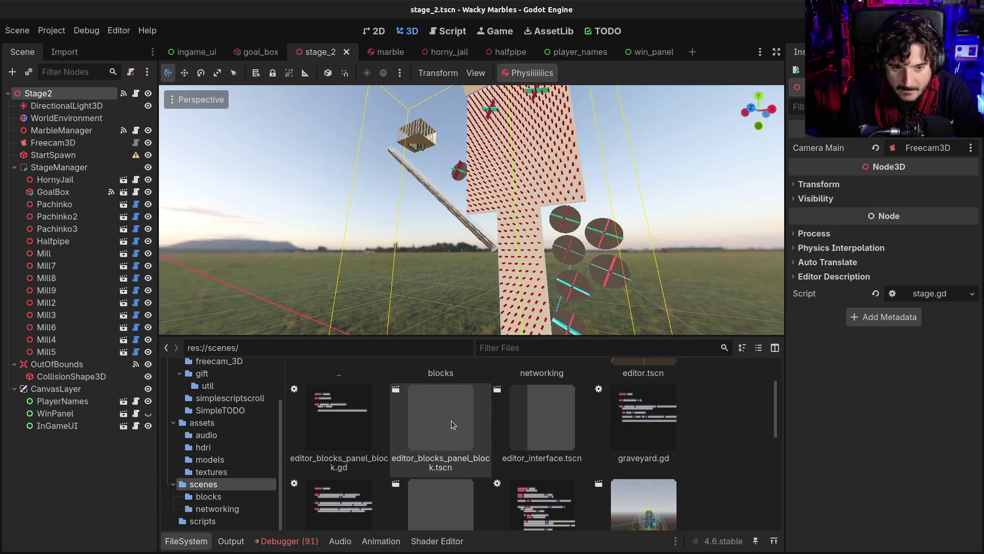
double_click(536, 429)
- Switch to move mode and open the EditorBlocksPanelBlock node's own scene
right_click(541, 184)
key("Escape")
key("w")
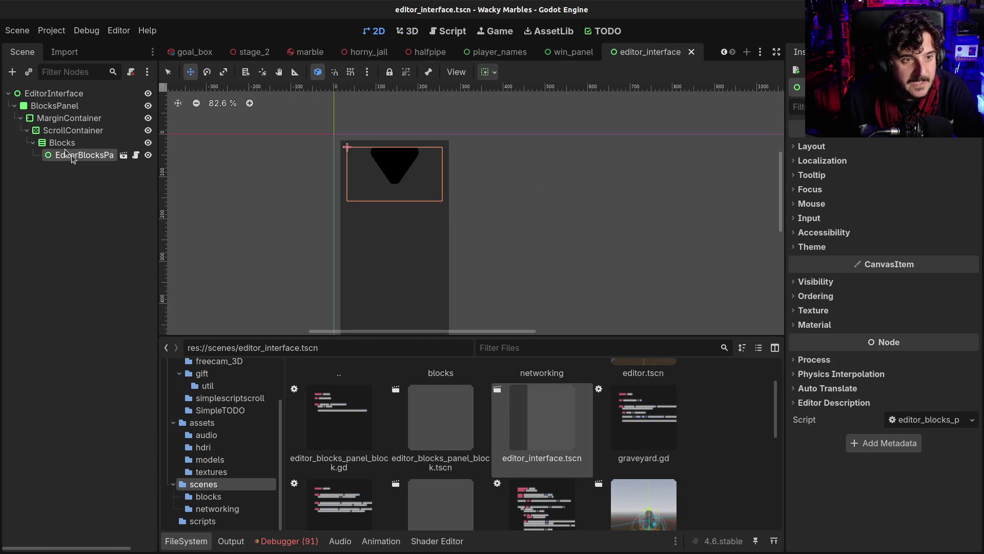
left_click(124, 156)
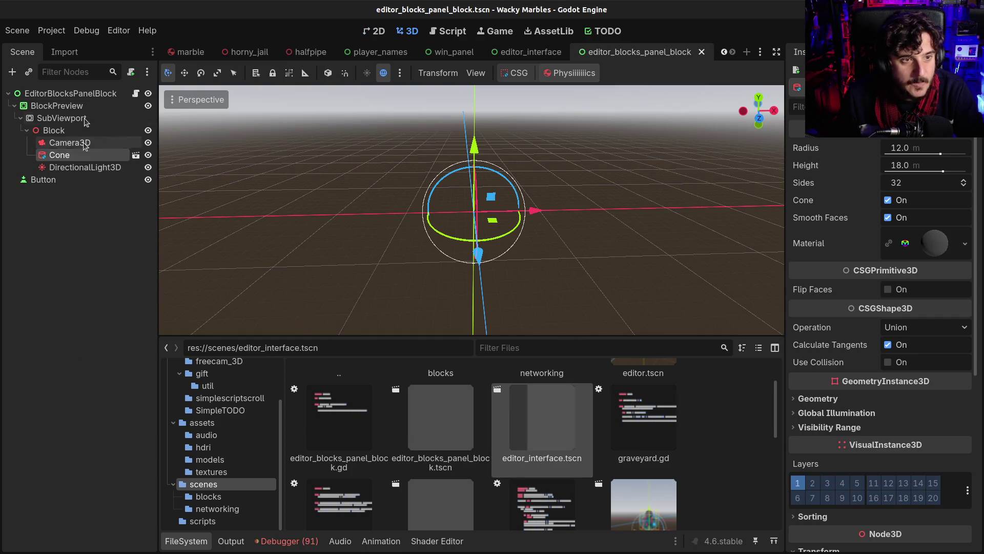
- Inspect the block script and its BlockPreview, SubViewport and Cone nodes
left_click(134, 94)
left_click(57, 105)
left_click(57, 118)
left_click(59, 155)
left_click(77, 105)
left_click(74, 94)
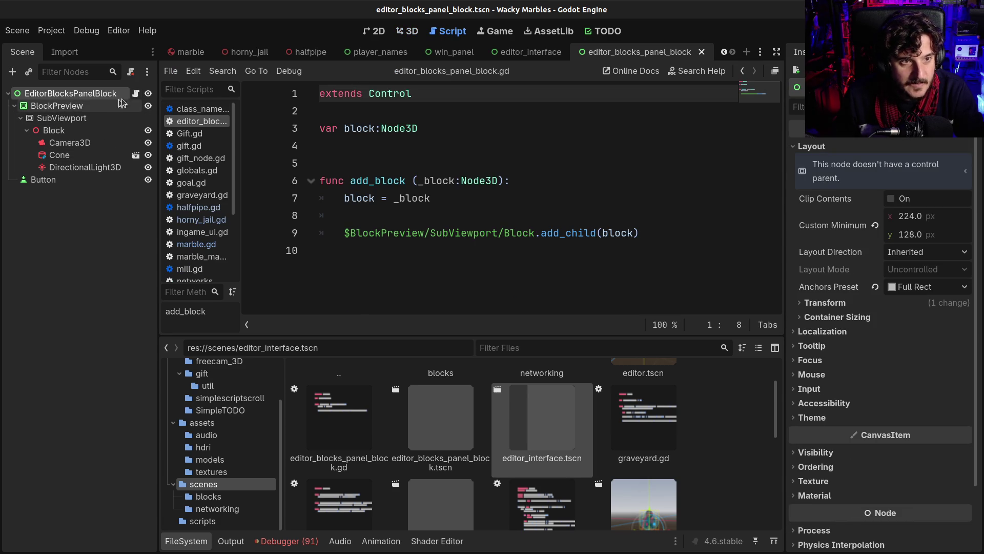
- Close the editor_blocks_panel_block scene and run editor_interface with F6
left_click(404, 34)
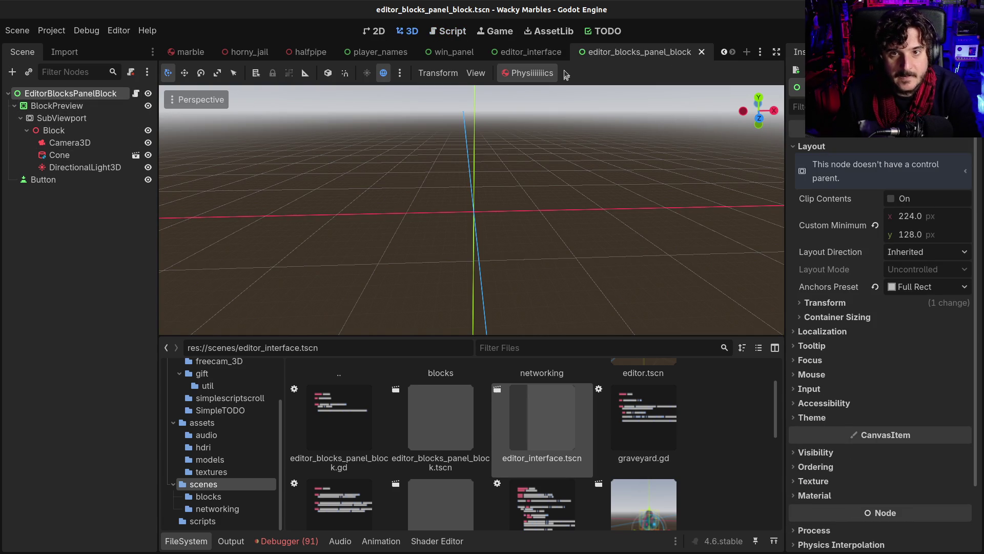
middle_click(600, 53)
key("F6")
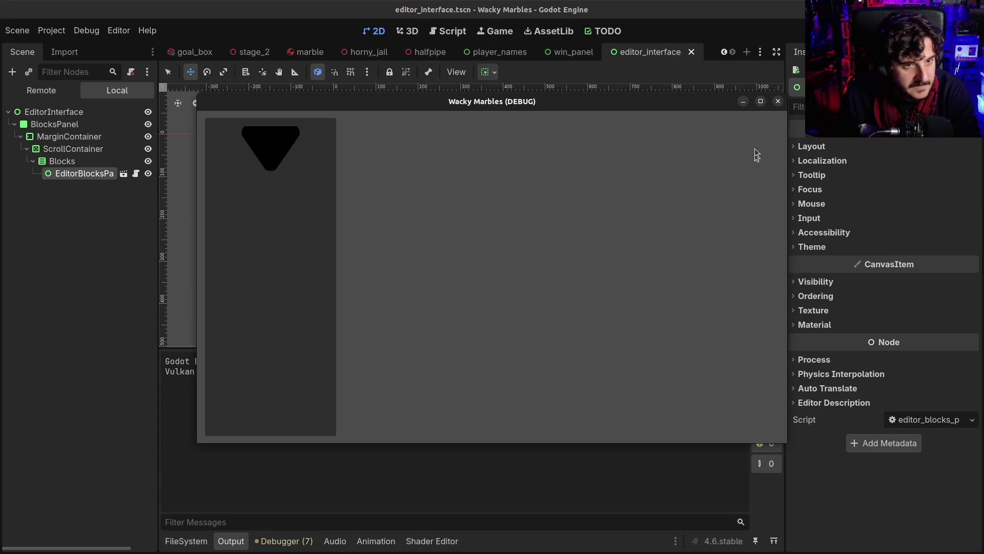
- Close the debug run and pan the canvas to centre the blocks panel
left_click(775, 101)
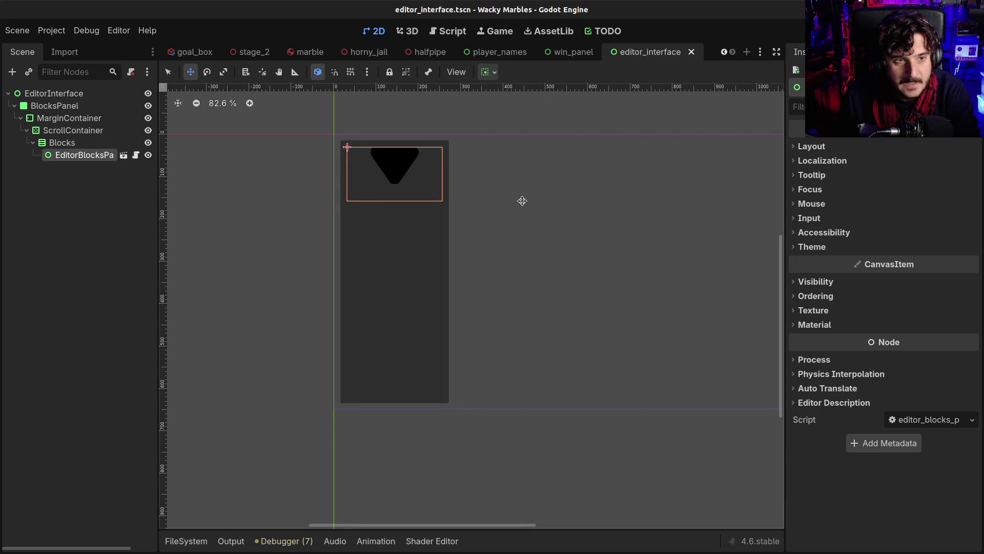
scroll(522, 200, "down", 1)
mouse_move(658, 188)
left_mouse_down()
mouse_move(545, 213)
mouse_move(518, 198)
left_mouse_up()
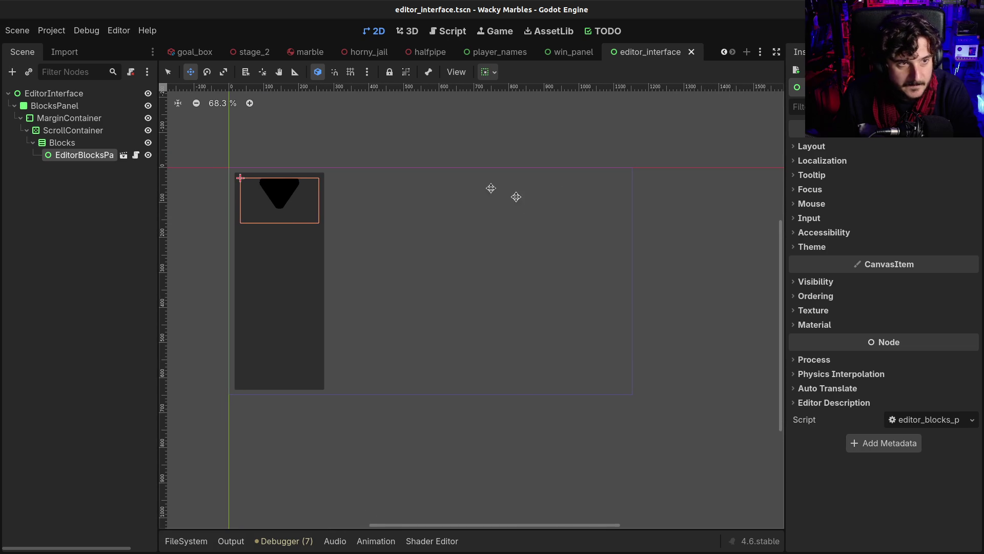
- Hide the FileSystem dock and switch to the marble scene in the 3D workspace
left_click(206, 542)
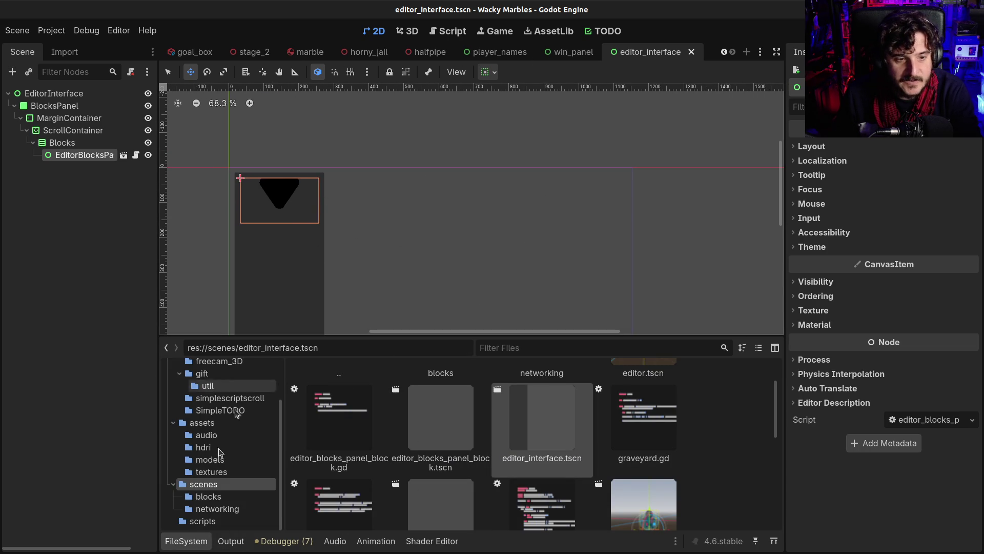
left_click(175, 545)
left_click(176, 545)
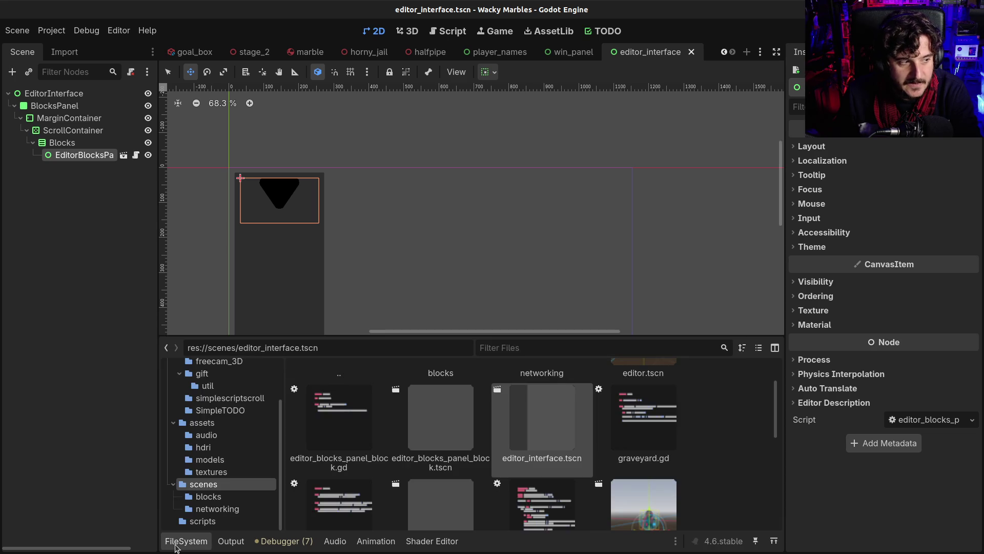
left_click(175, 545)
key("ctrl+F2")
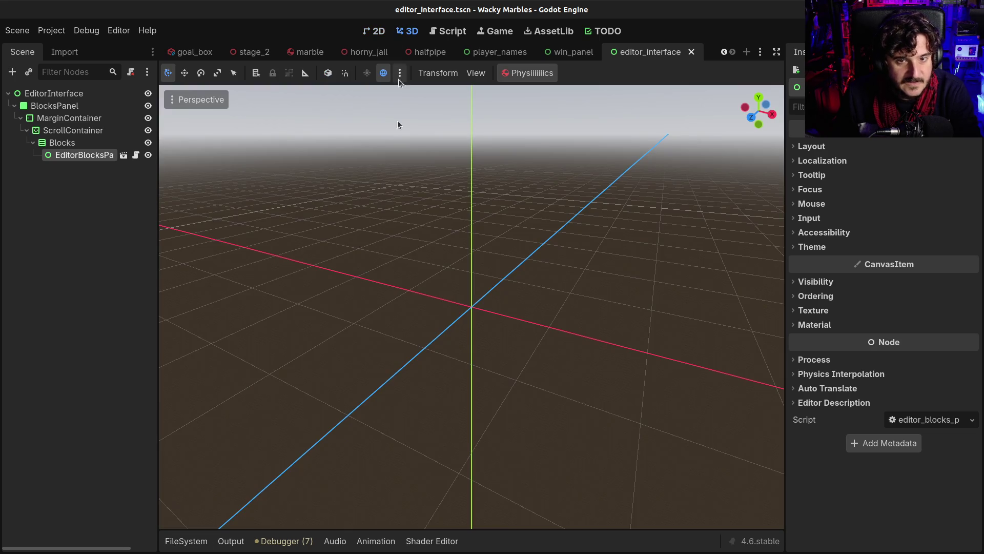
left_click(296, 55)
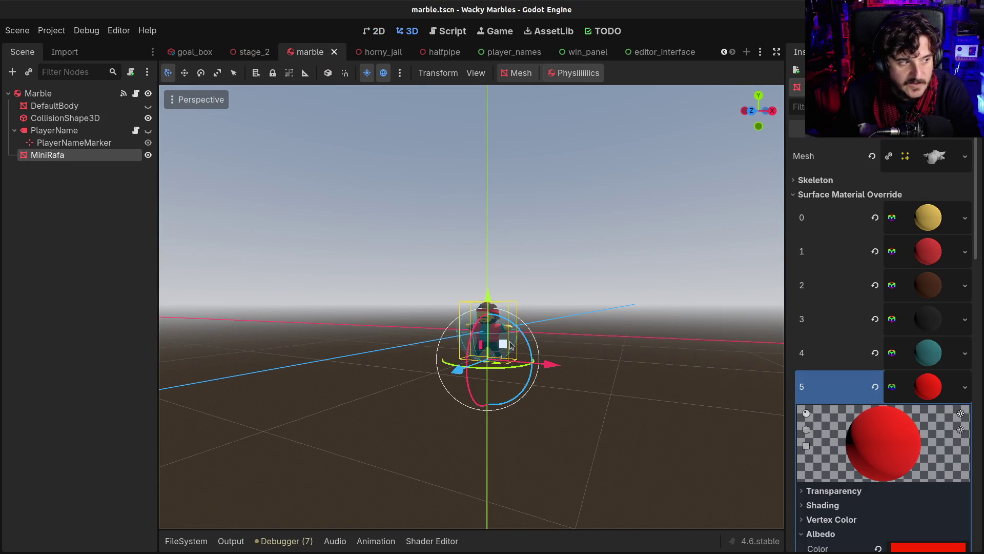
- Inspect the marble's CollisionShape3D sphere (radius 0.5 m, margin 0.04) and its physics material
left_click_drag(514, 343, 464, 382)
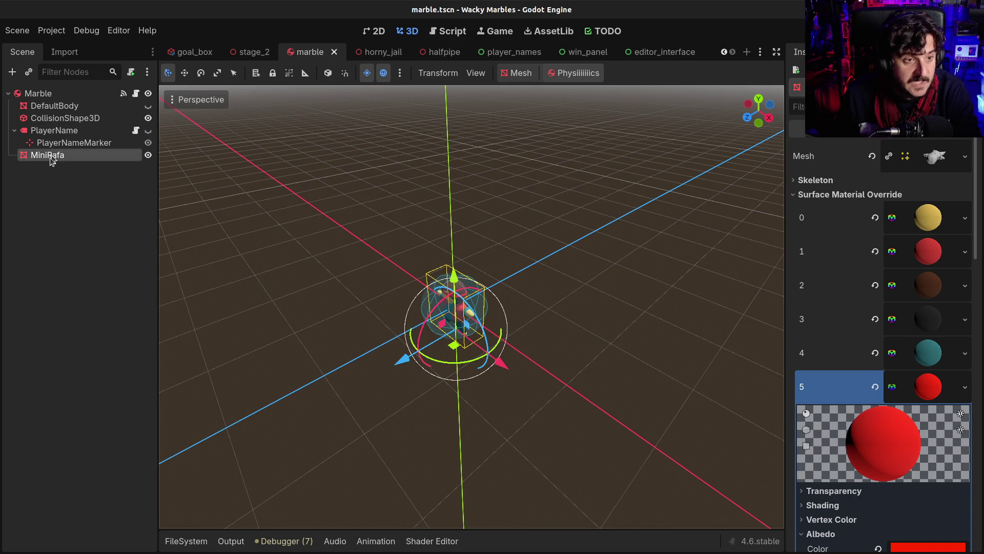
left_click(50, 122)
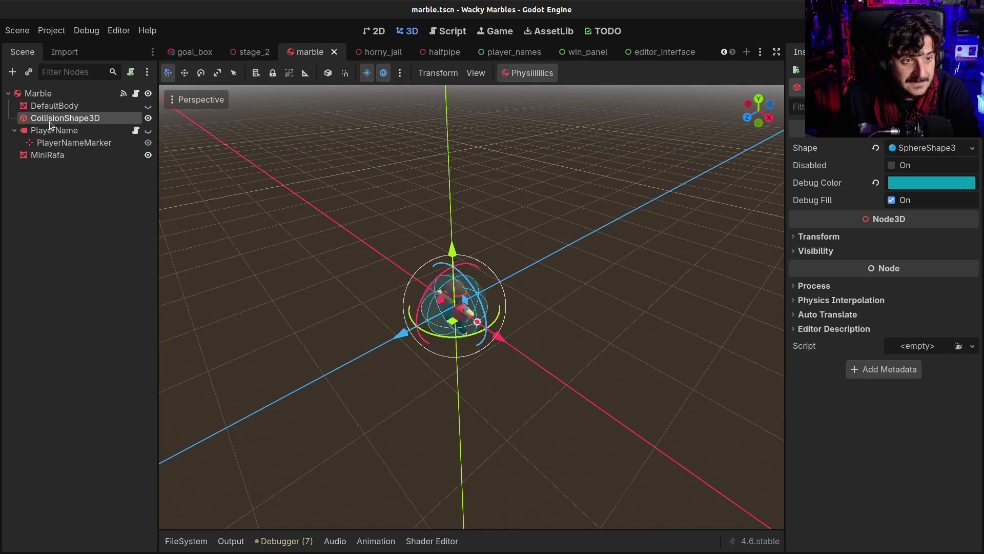
left_click(917, 148)
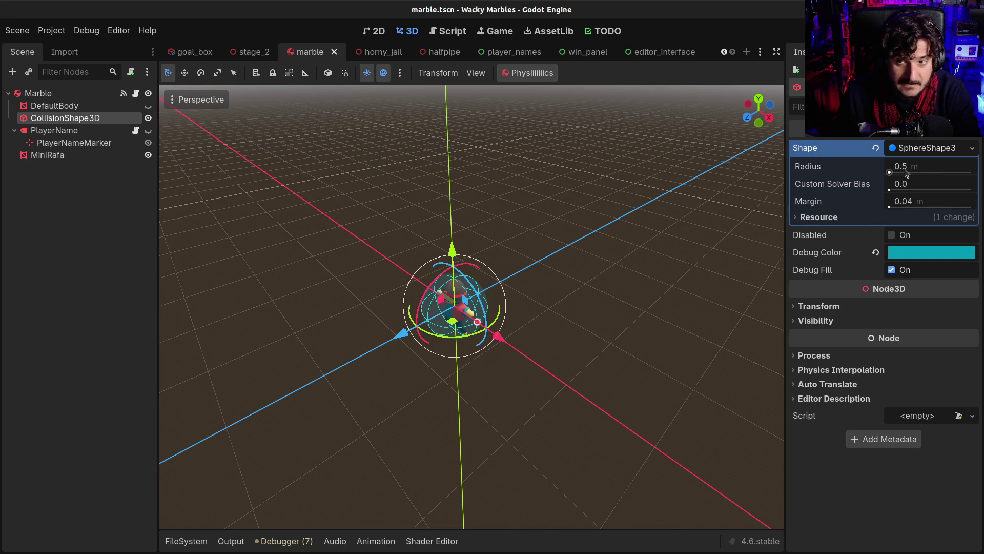
left_click(50, 97)
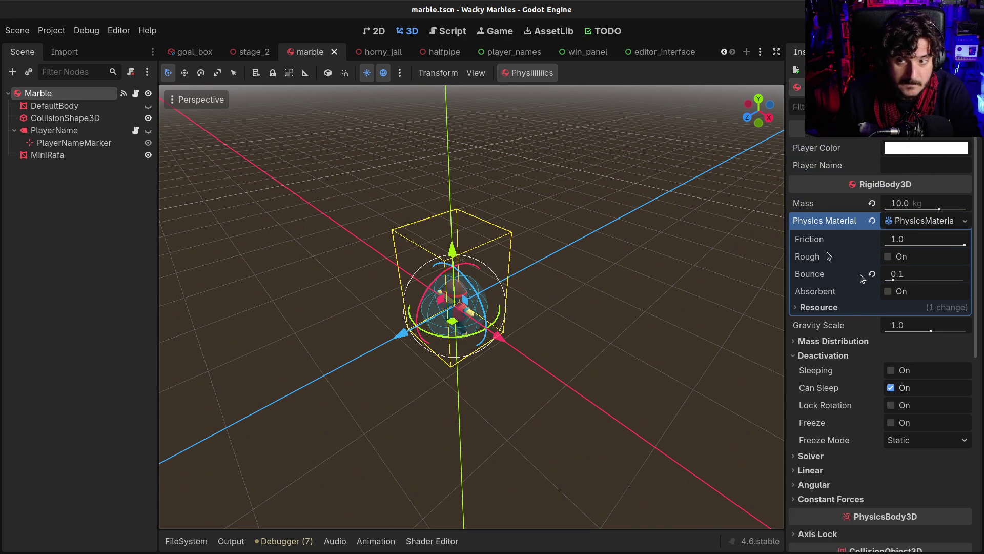
left_click(67, 119)
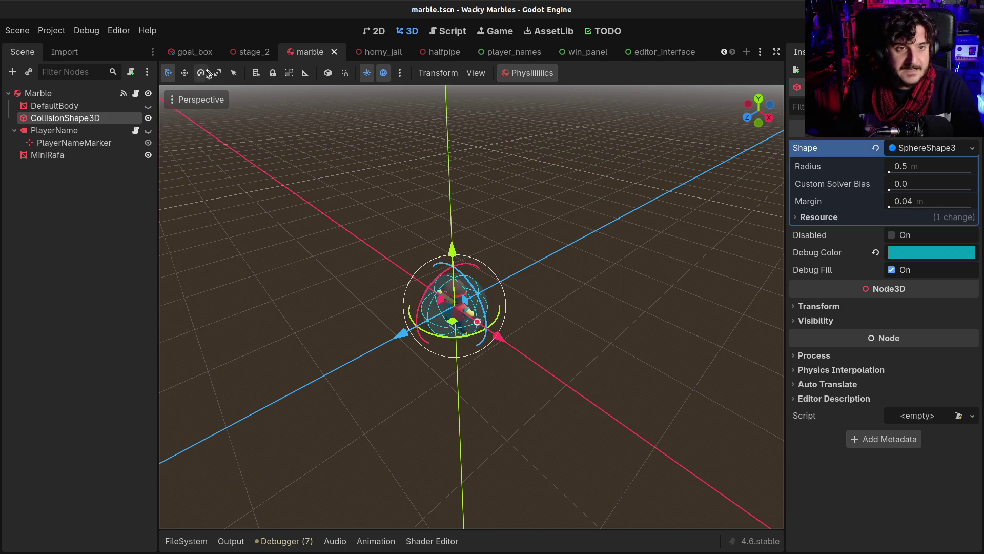
- Close the win_panel, player_names and editor_interface scene tabs
left_click(233, 58)
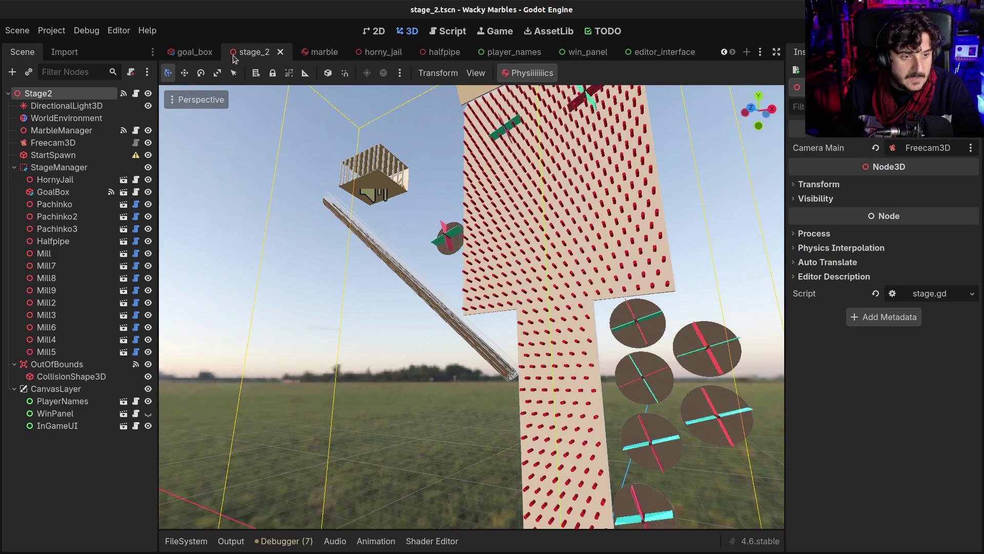
left_click(611, 59)
left_click(617, 51)
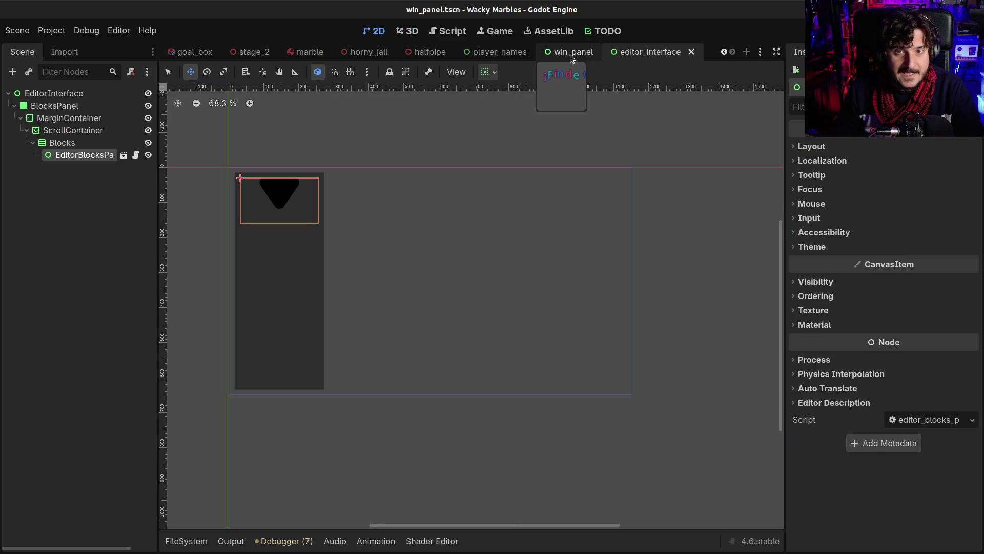
left_click(571, 54)
middle_click(572, 58)
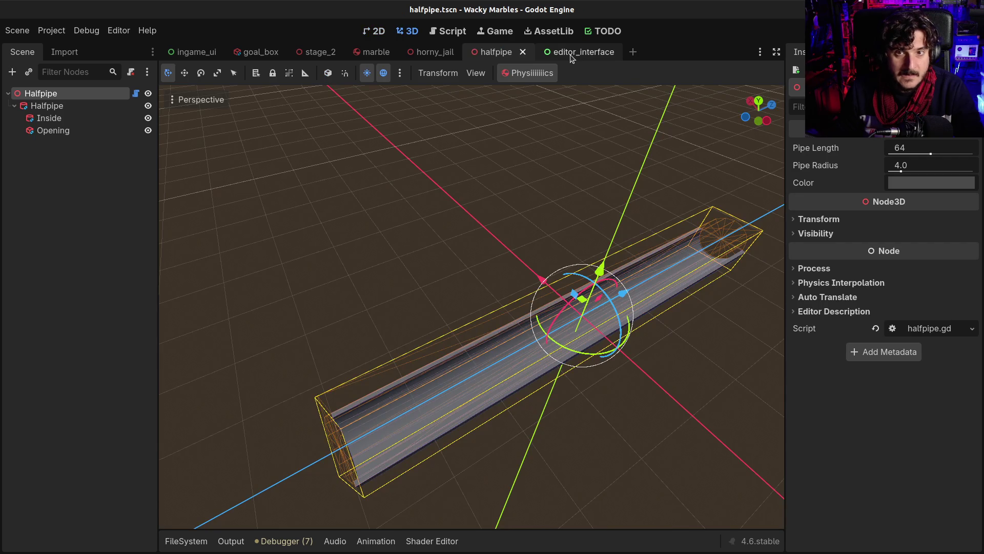
left_click(572, 56)
middle_click(572, 58)
- Zoom toward the halfpipe and open its halfpipe.gd script
scroll(537, 257, "down", 5)
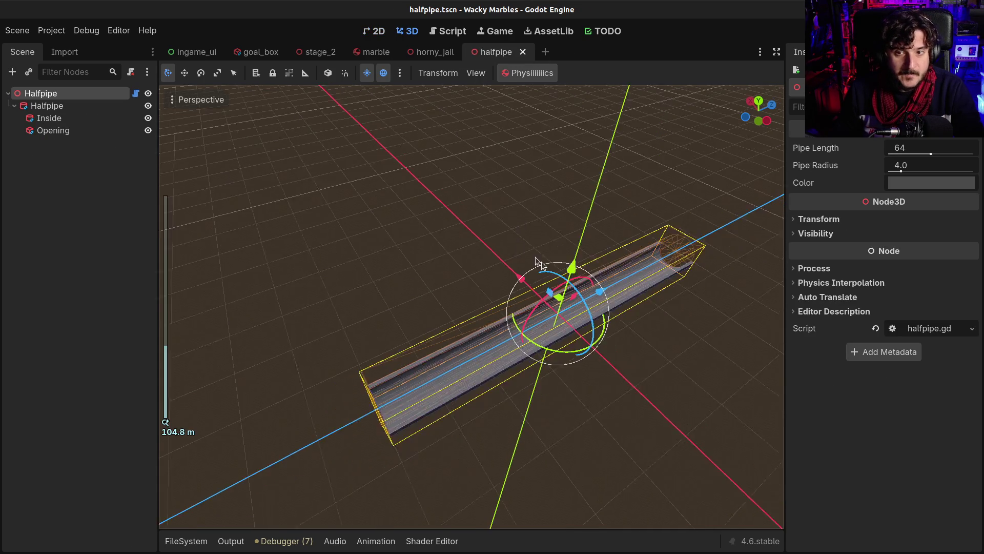
key("w")
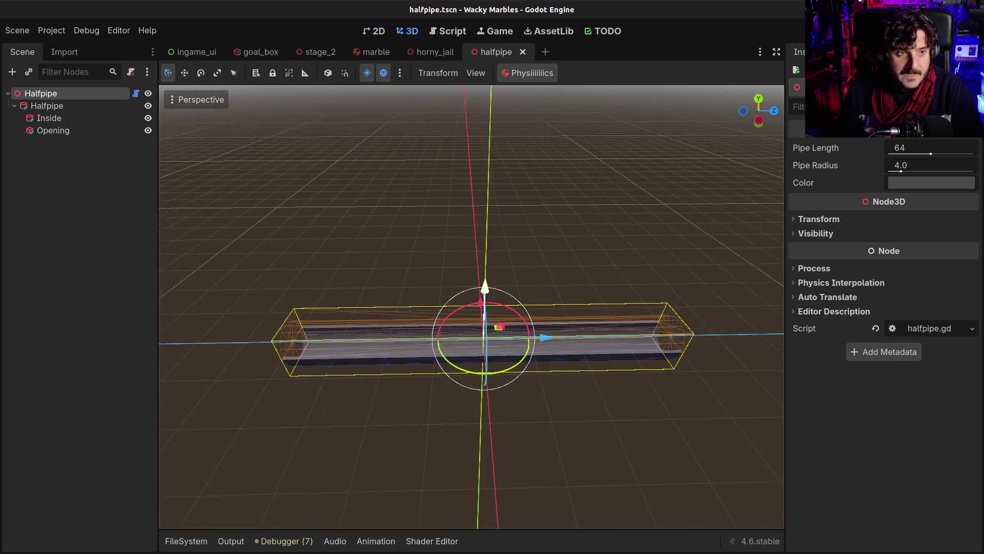
left_click(136, 94)
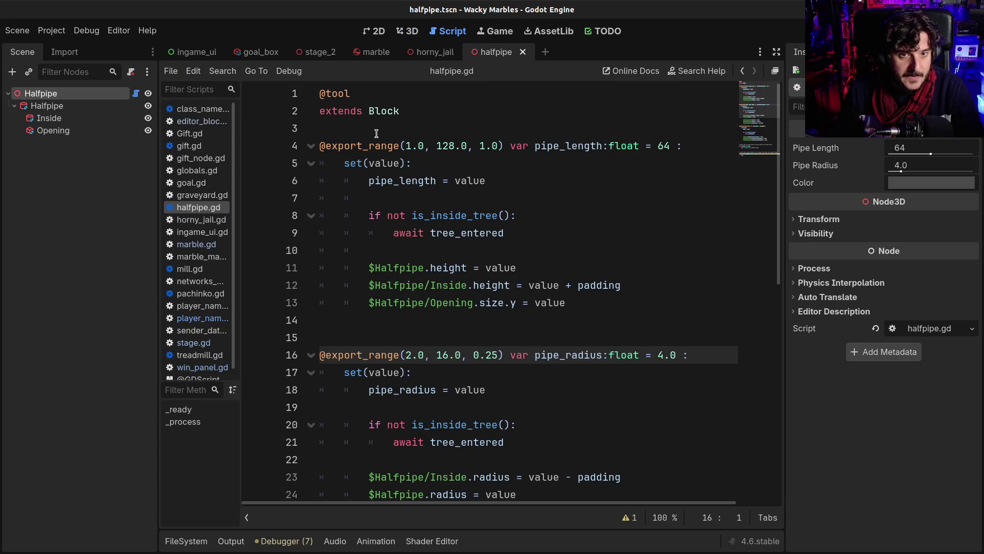
- Check the script's opening lines and delete the extra blank line 15
left_click_drag(404, 109, 288, 90)
left_click(412, 147)
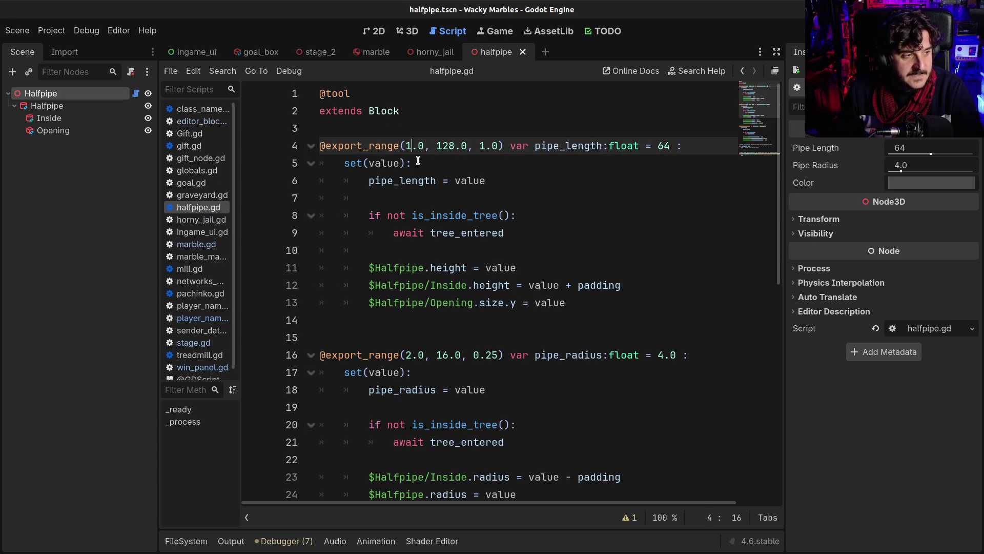
left_click(417, 163)
left_click_drag(416, 111, 285, 93)
left_click(385, 129)
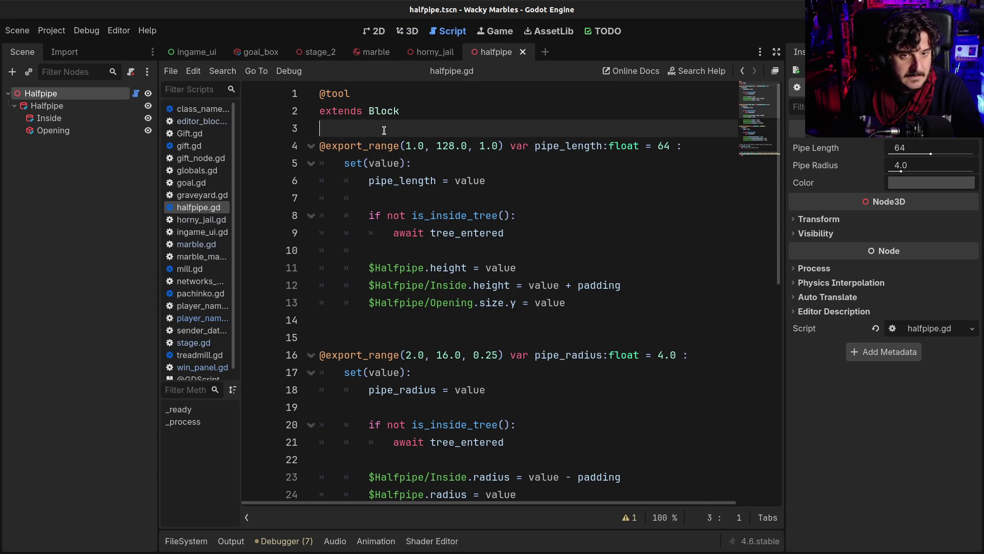
left_click(376, 332)
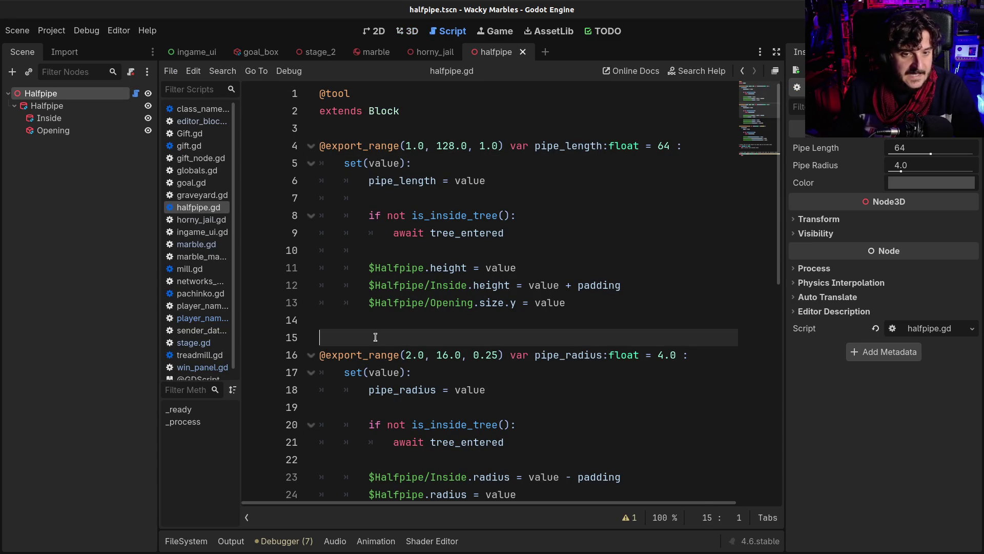
key("BackSpace")
- Delete the unused _ready and _process stubs and the trailing blank line after the color setter
scroll(376, 337, "down", 5)
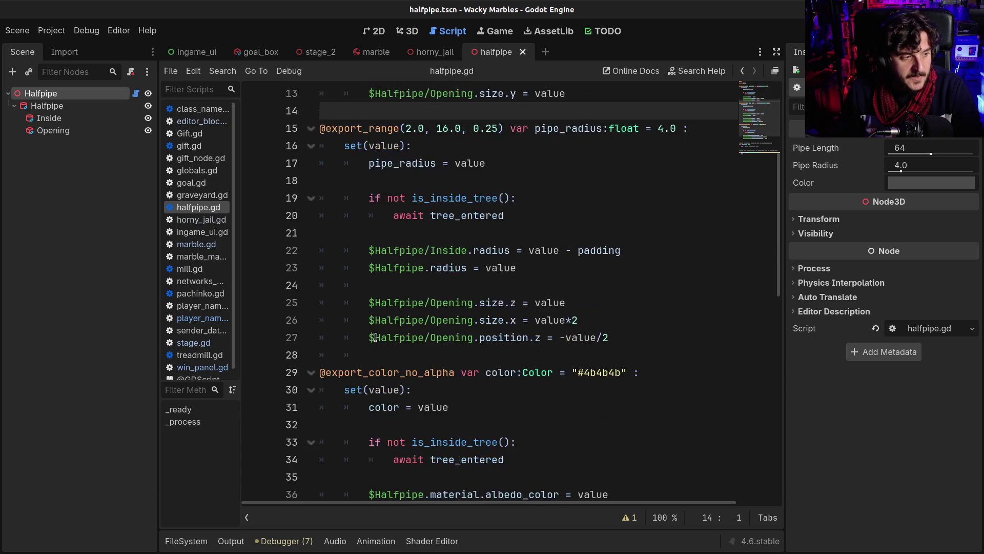
scroll(377, 281, "down", 4)
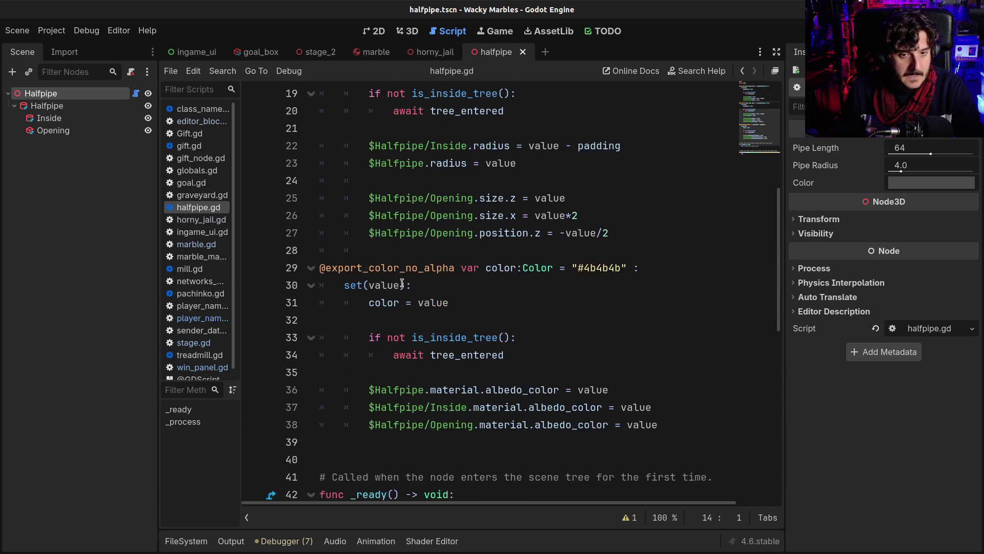
left_click(364, 303)
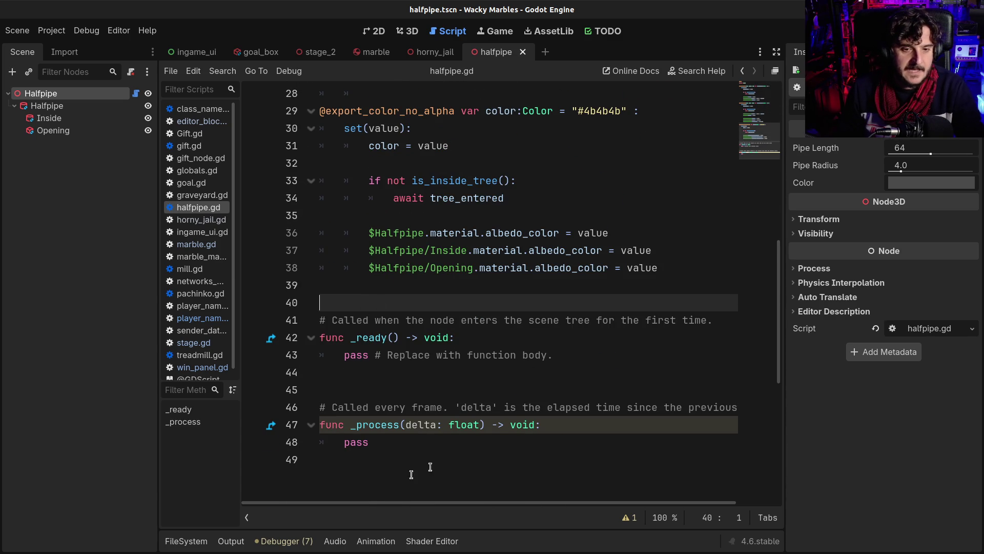
scroll(371, 417, "down", 2)
mouse_move(371, 416)
left_mouse_down()
mouse_move(255, 191)
mouse_move(244, 200)
left_mouse_up()
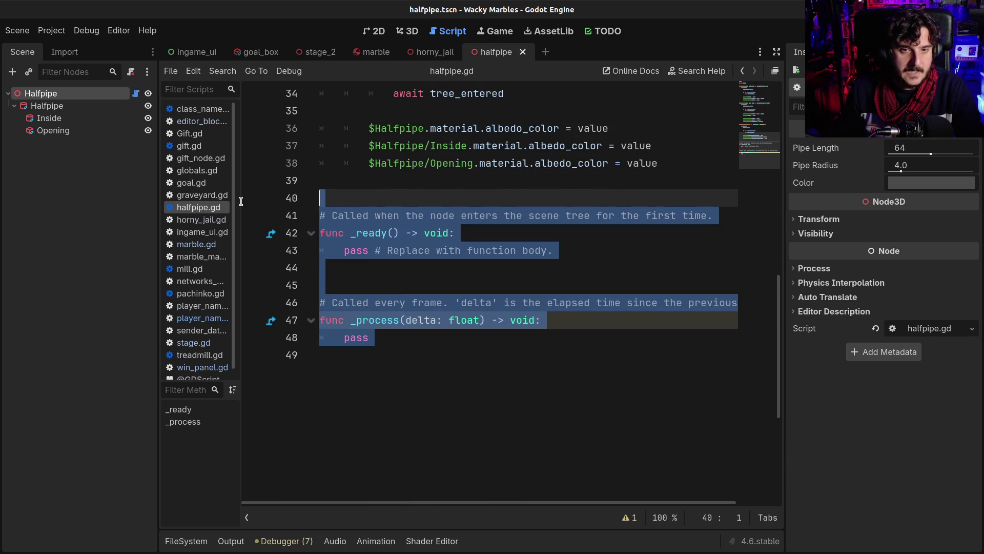
key("BackSpace")
key("Up")
key("BackSpace")
scroll(241, 201, "up", 3)
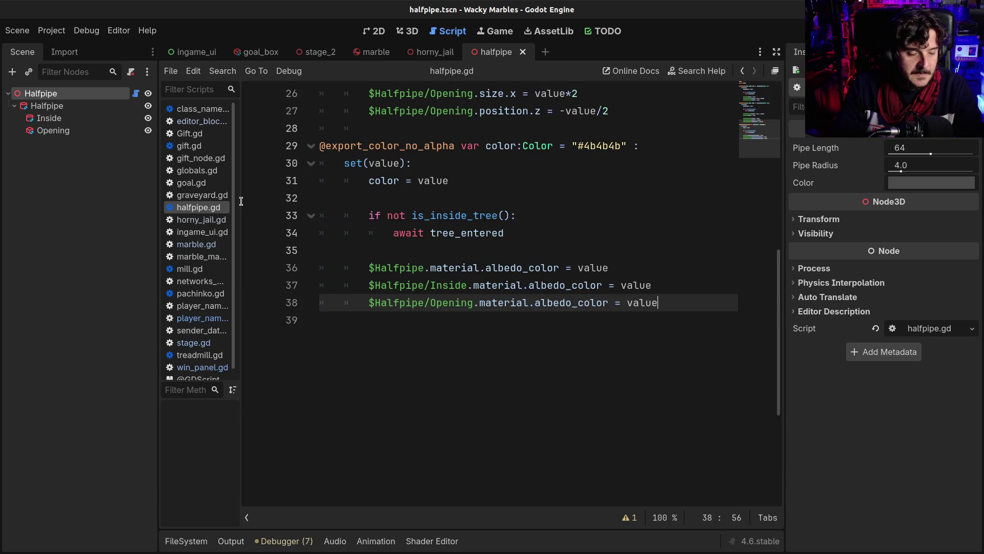
scroll(585, 205, "up", 2)
scroll(574, 226, "up", 6)
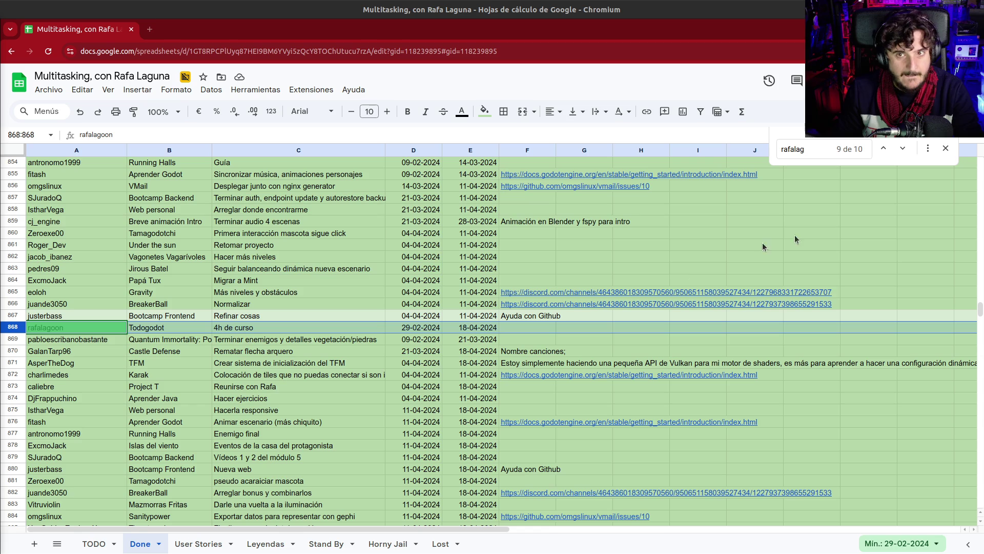
- Jump to match 10 of 10 and select Todogodot row 1363 reading '8h de curso'
left_click(903, 148)
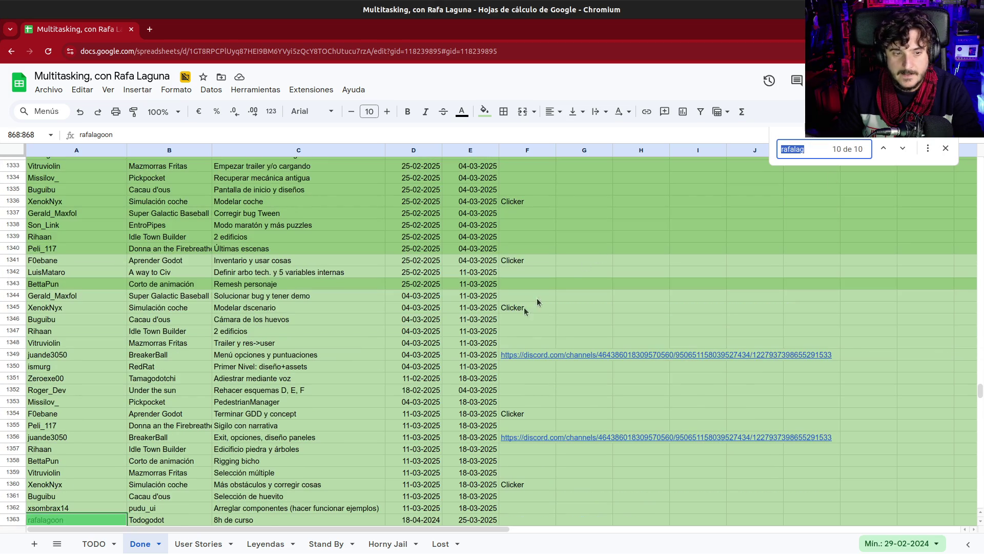
scroll(505, 338, "down", 2)
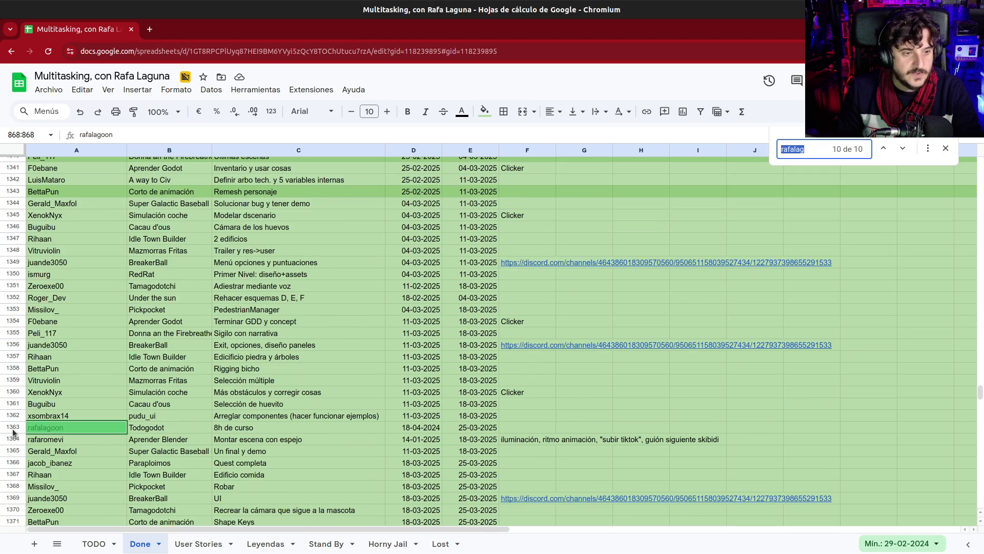
left_click(13, 430)
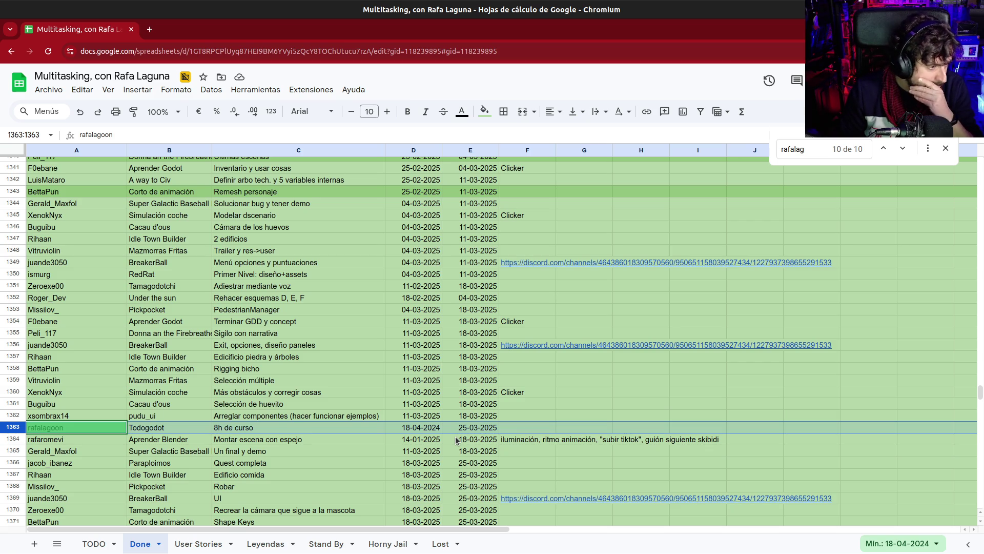
scroll(456, 440, "down", 3)
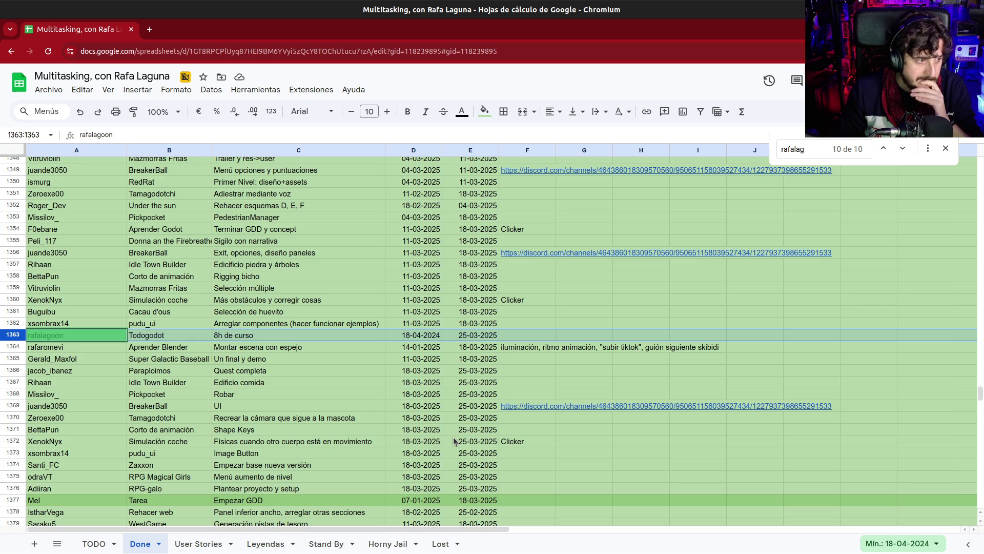
left_click(471, 334)
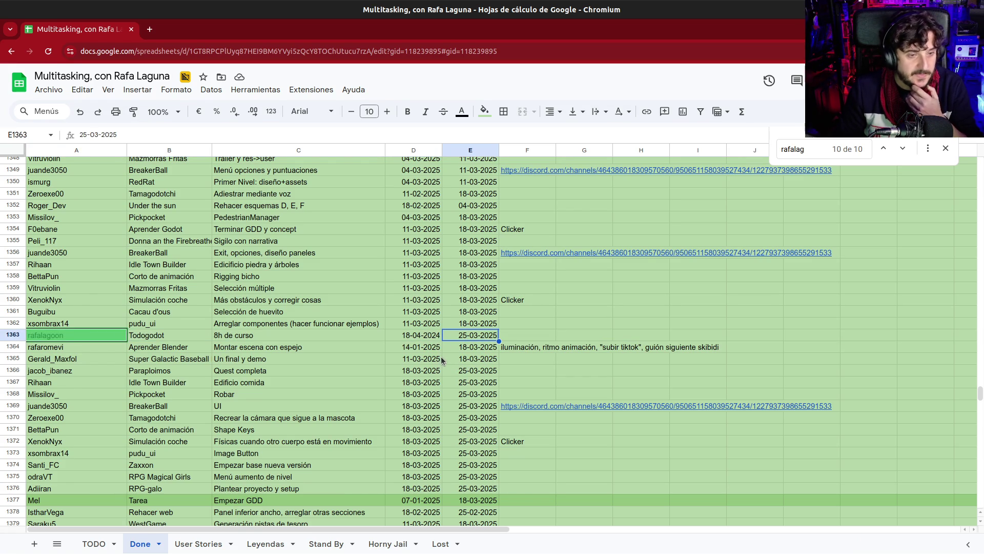
left_click(432, 338)
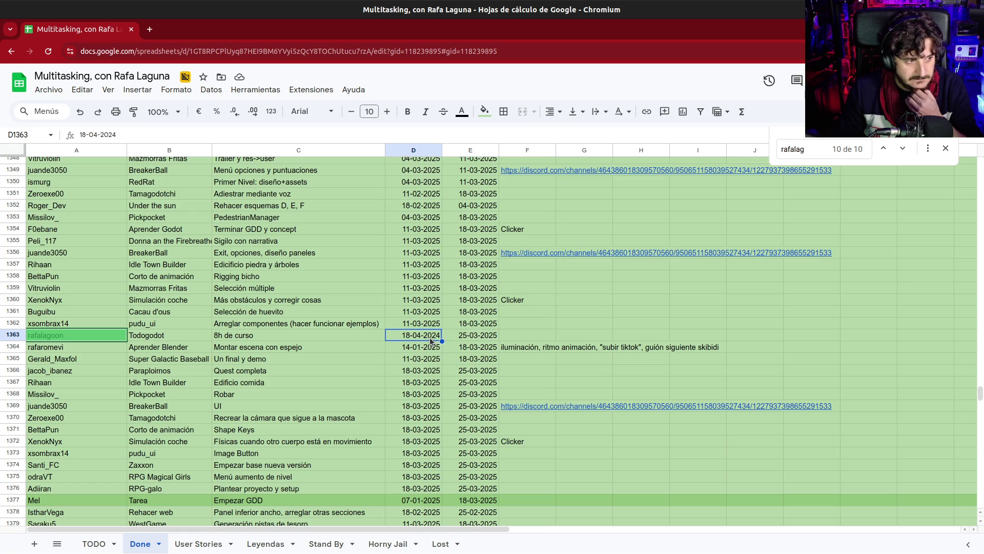
left_click(463, 340)
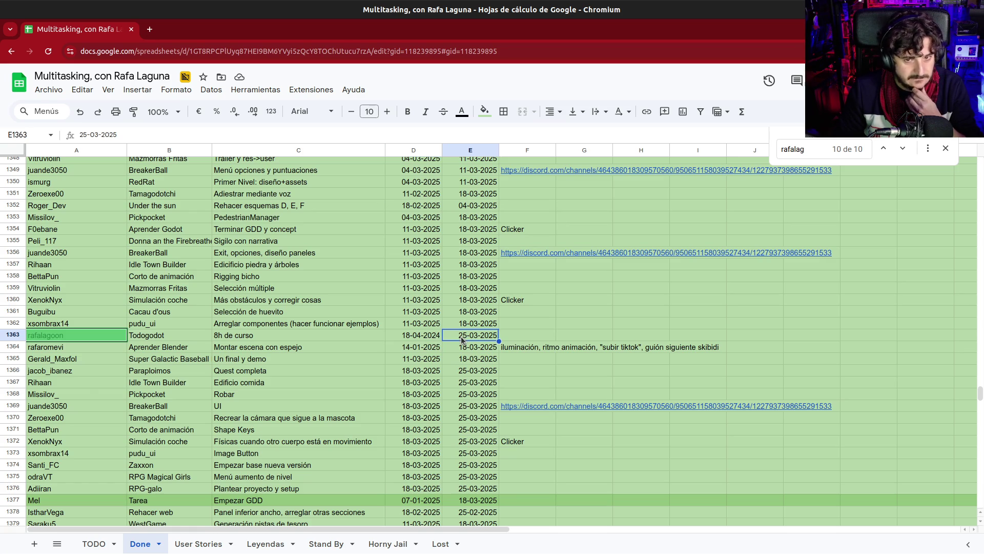
left_click(432, 339)
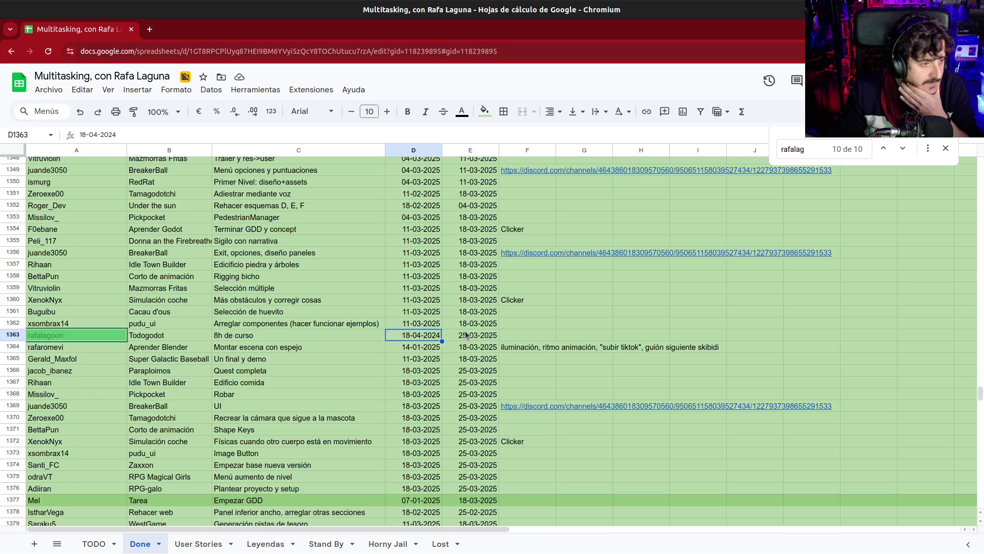
left_click(467, 338)
left_click(433, 337)
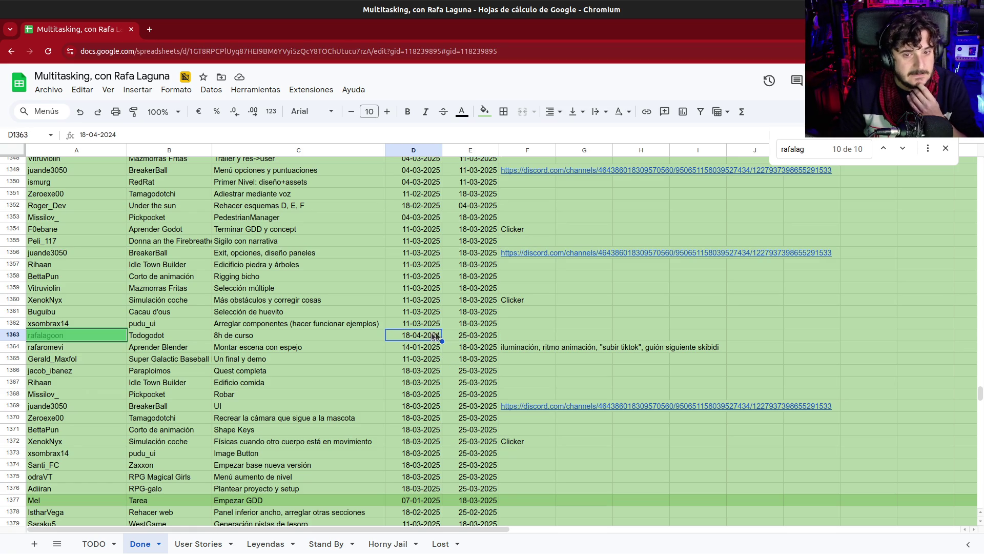
left_click(466, 340)
left_click(430, 341)
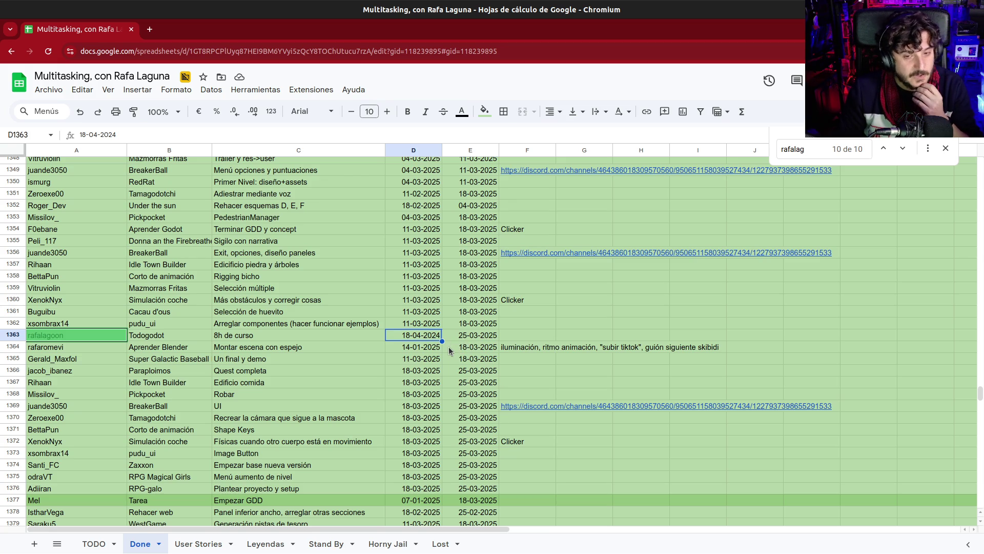
left_click(461, 338)
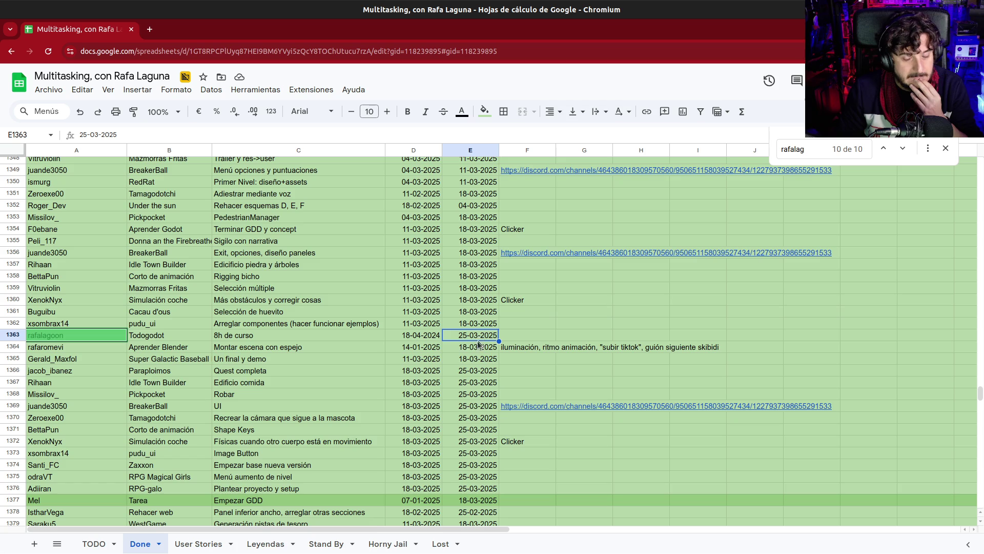
left_click(420, 336)
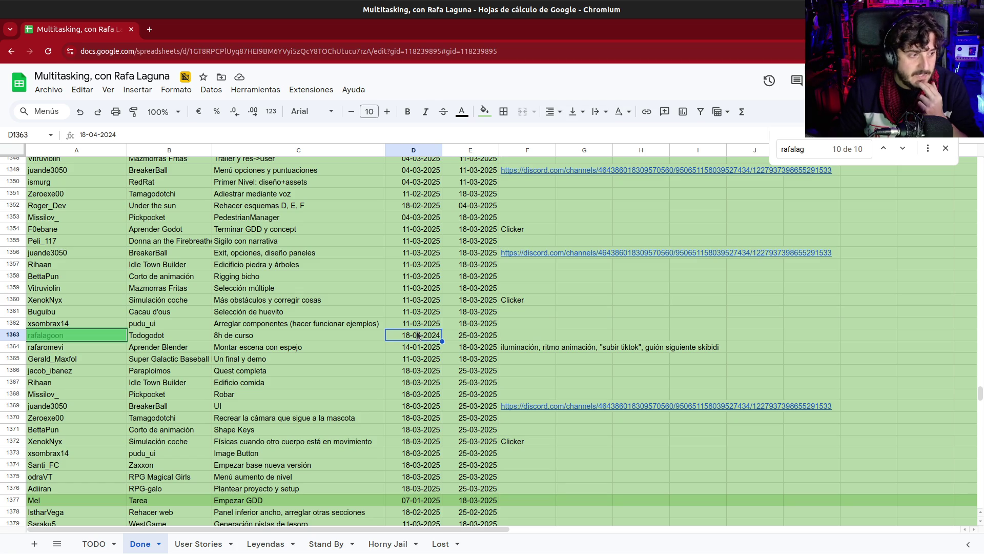
left_click(469, 338)
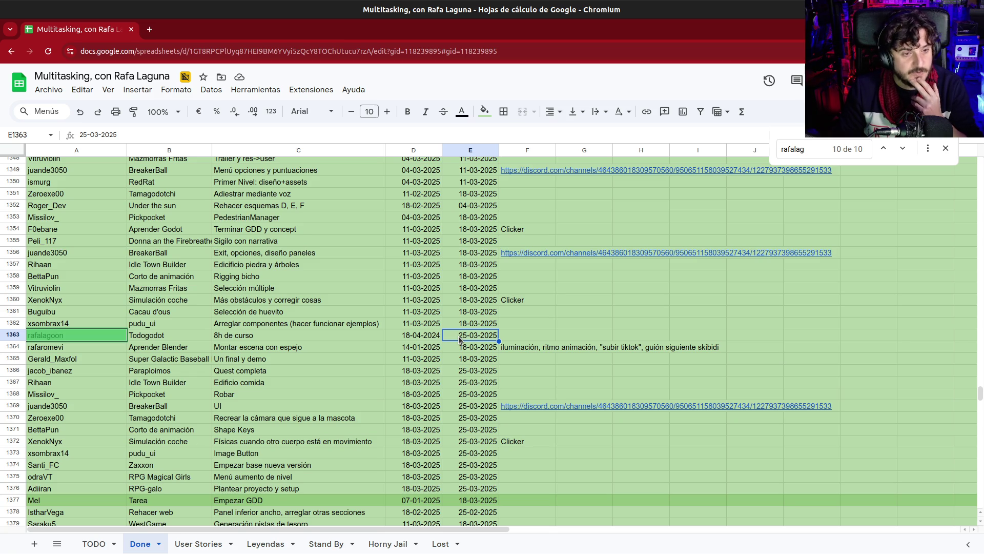
left_click(430, 341)
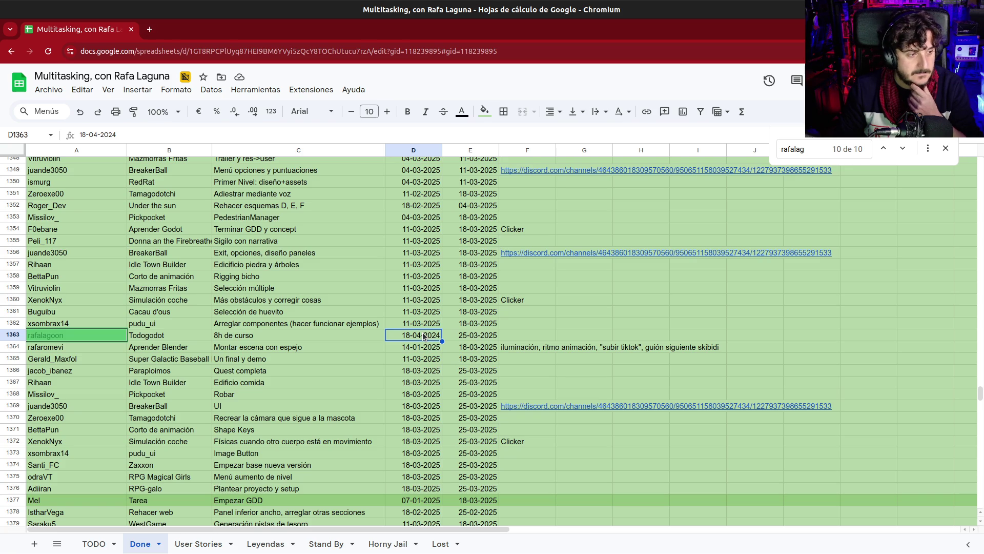
left_click(475, 338)
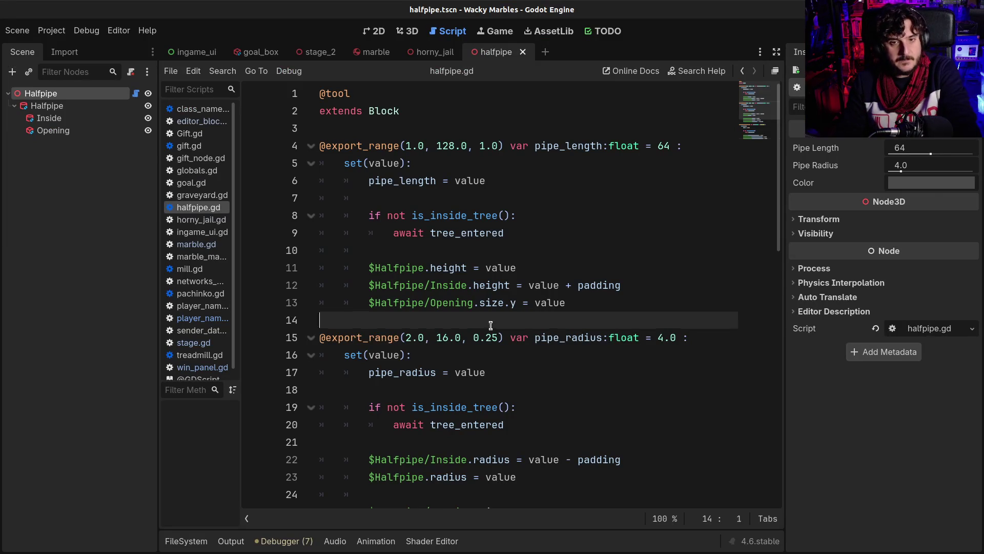
left_click(491, 330, "shift")
left_click(459, 318)
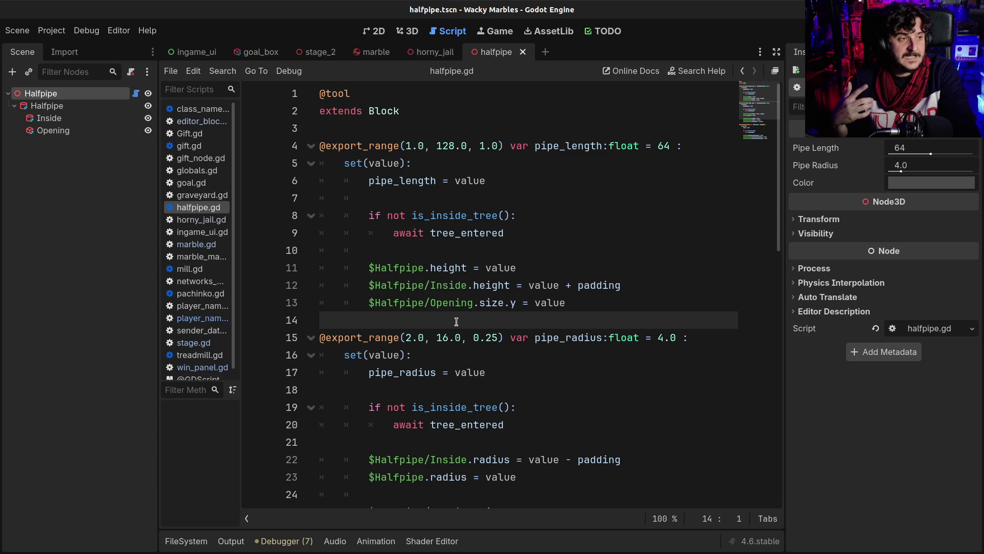
key("alt+Tab")
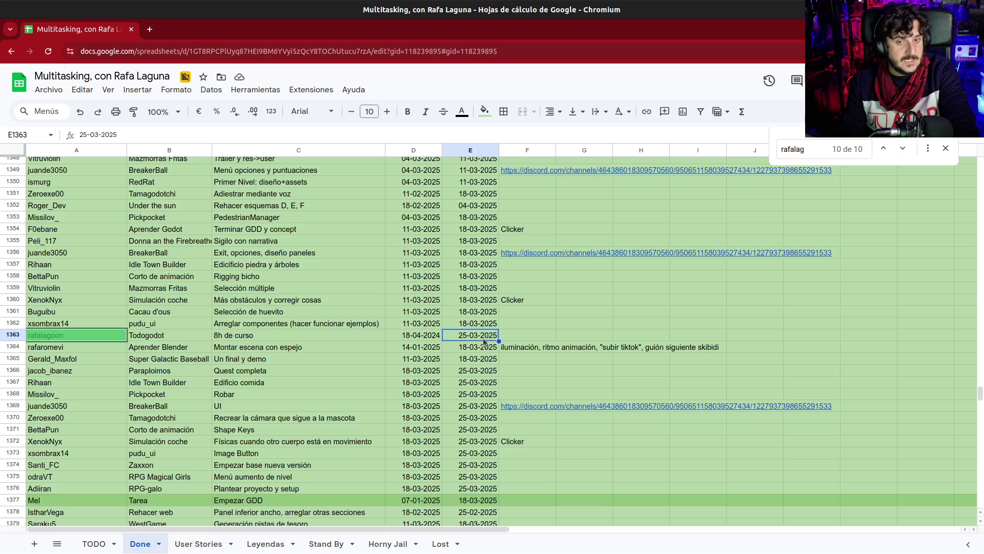
key("alt+Tab")
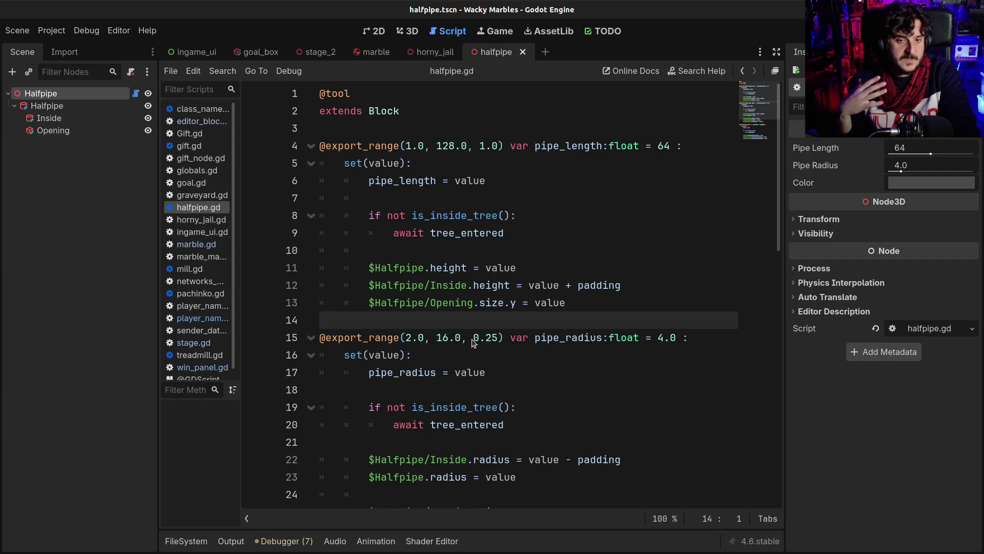
key("alt+Tab")
key("alt+Tab")
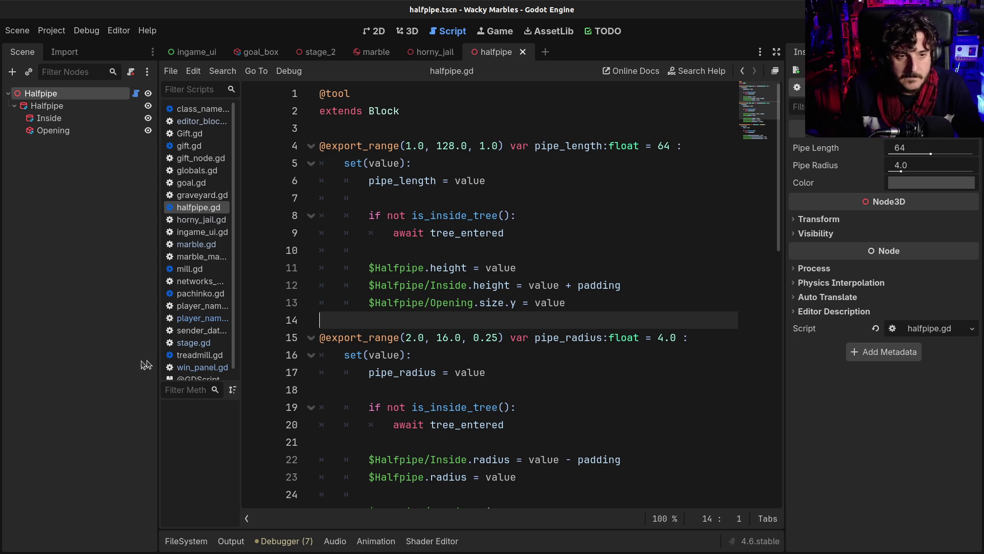
left_click_drag(158, 359, 129, 359)
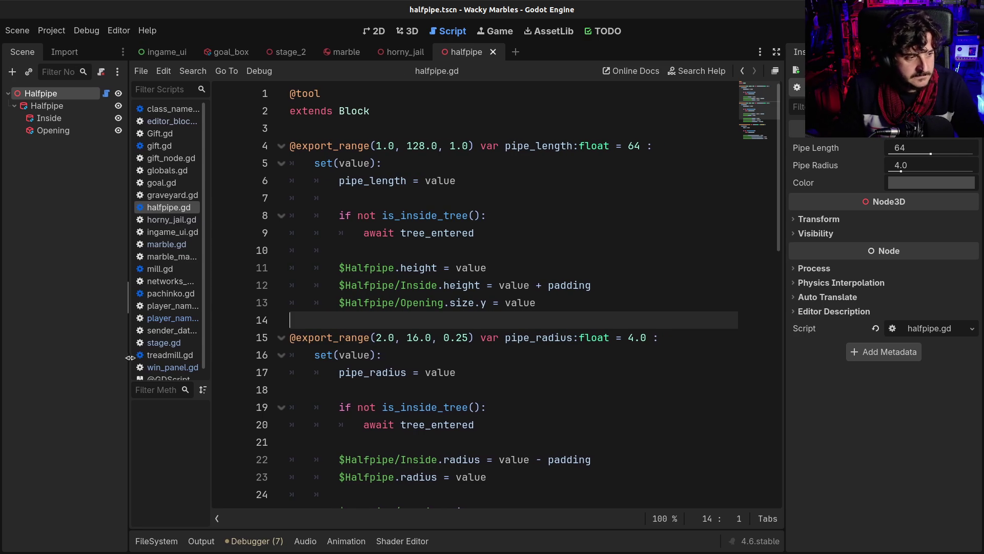
left_click(414, 337)
scroll(445, 402, "down", 1)
scroll(445, 402, "down", 3)
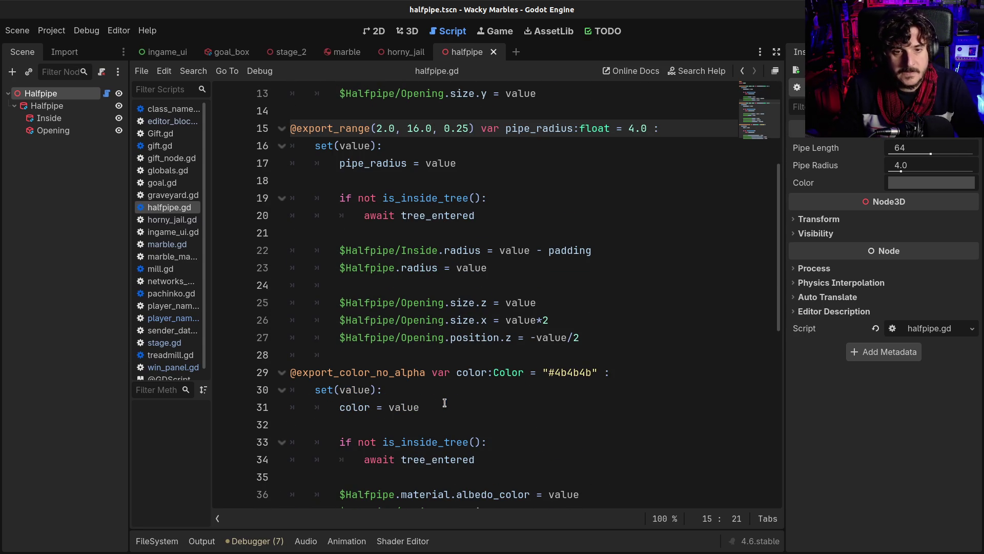
left_click(410, 361)
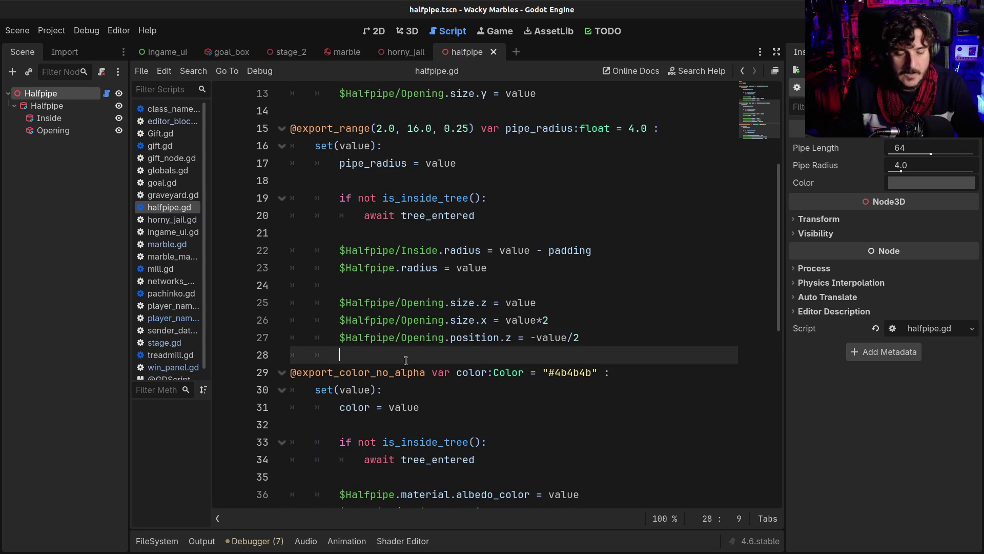
left_click(391, 285)
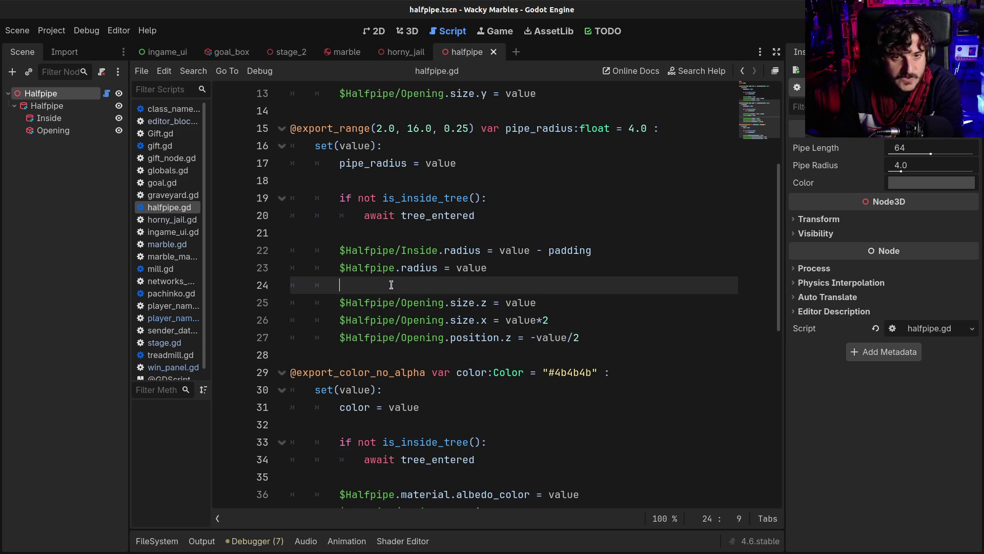
scroll(376, 219, "up", 3)
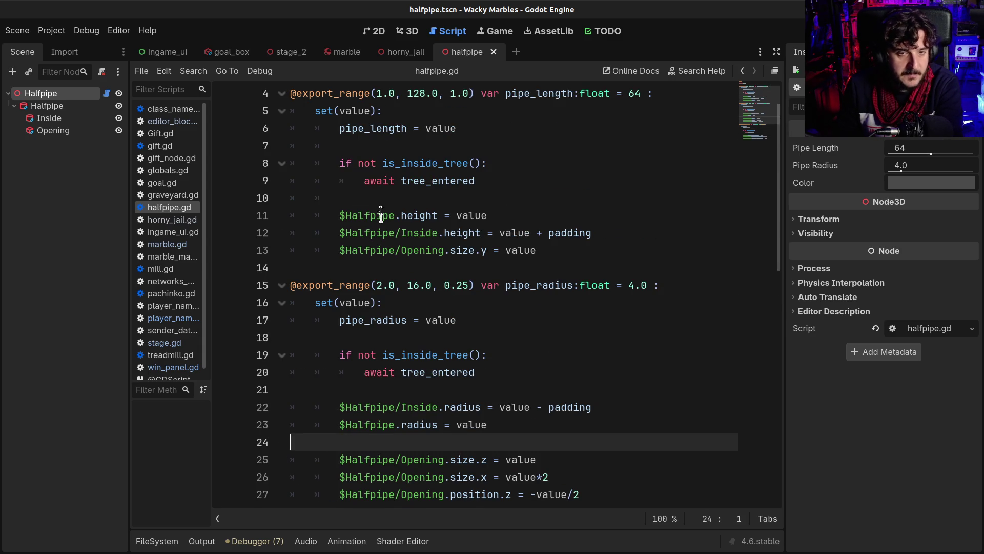
left_click(376, 196)
left_click(381, 146)
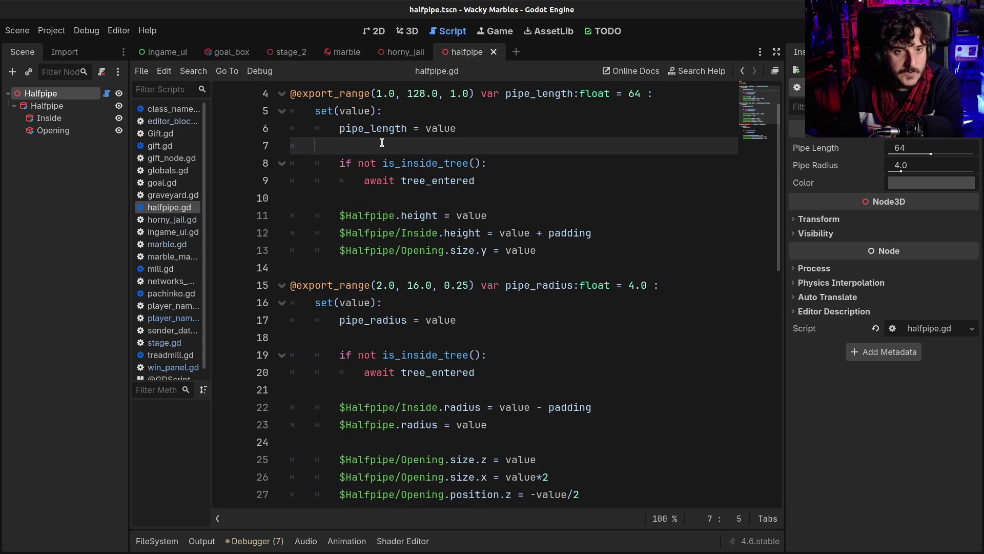
scroll(397, 219, "up", 1)
left_click(363, 128)
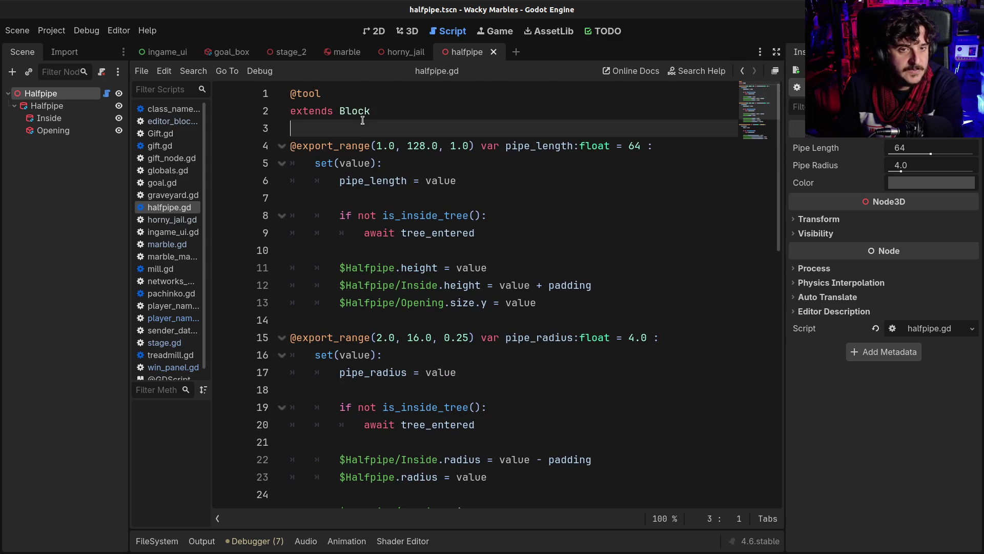
mouse_move(393, 208)
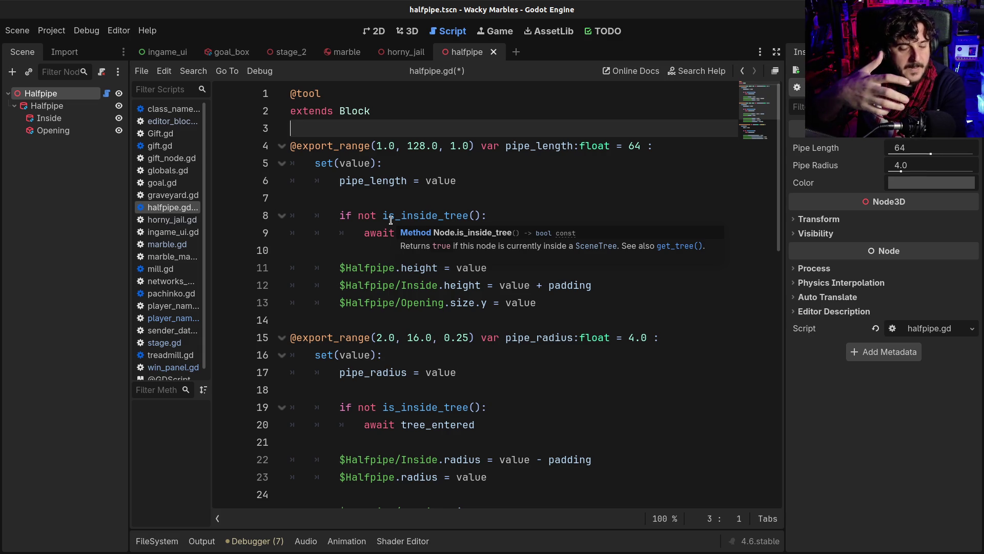
scroll(367, 267, "down", 4)
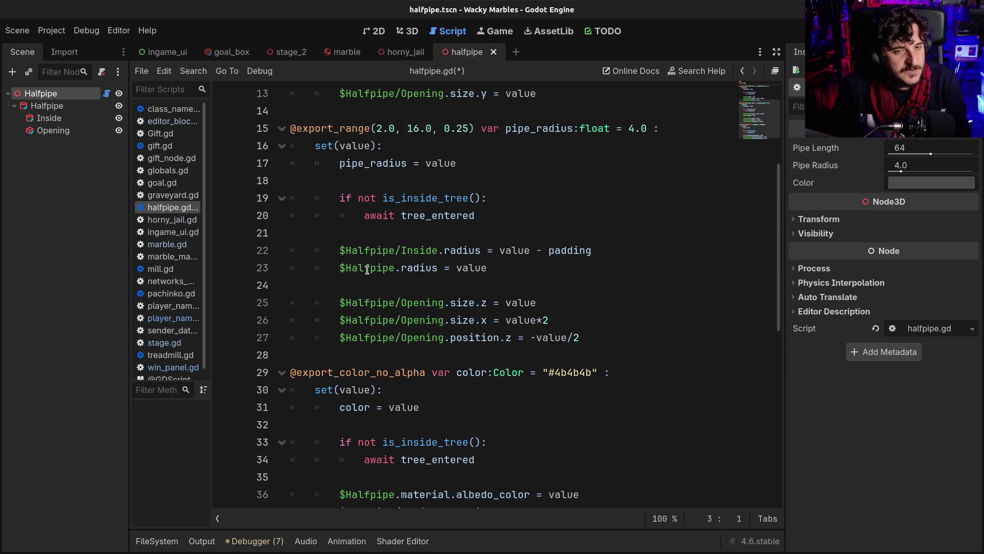
- Save halfpipe.gd and the halfpipe.tscn scene with Ctrl+S after reviewing the radius and color setters
left_click(402, 346)
left_click(387, 284)
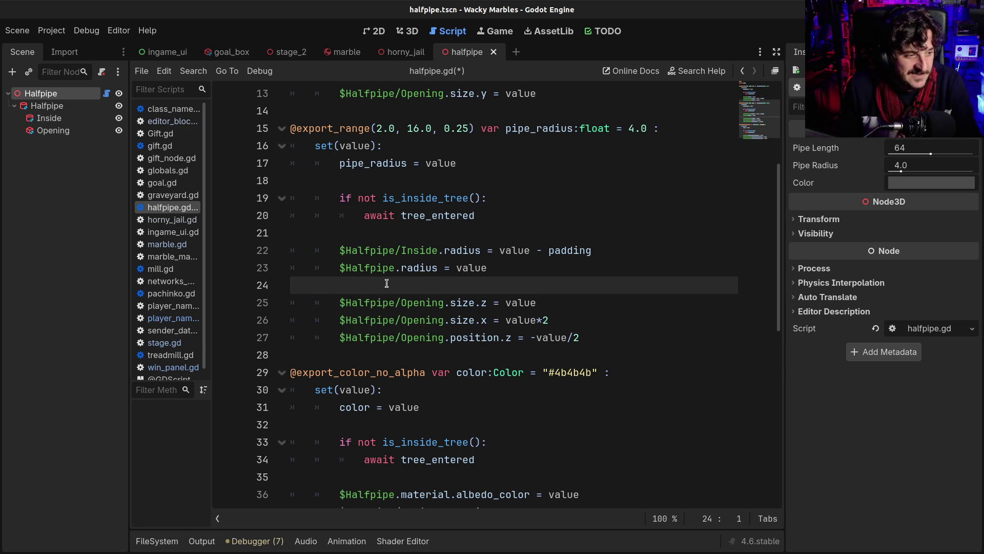
scroll(387, 283, "down", 5)
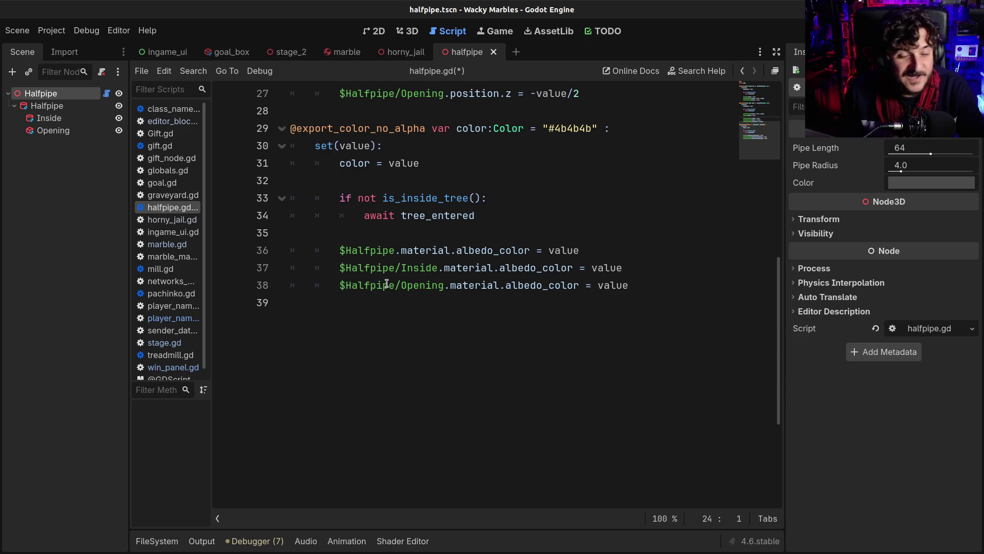
scroll(386, 284, "up", 4)
key("ctrl+s")
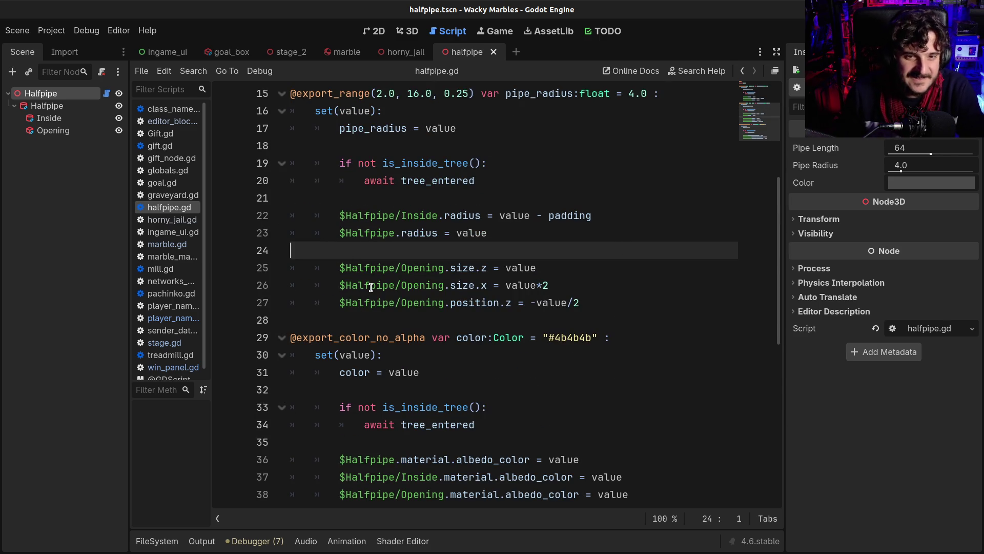
scroll(371, 287, "up", 5)
key("ctrl+s")
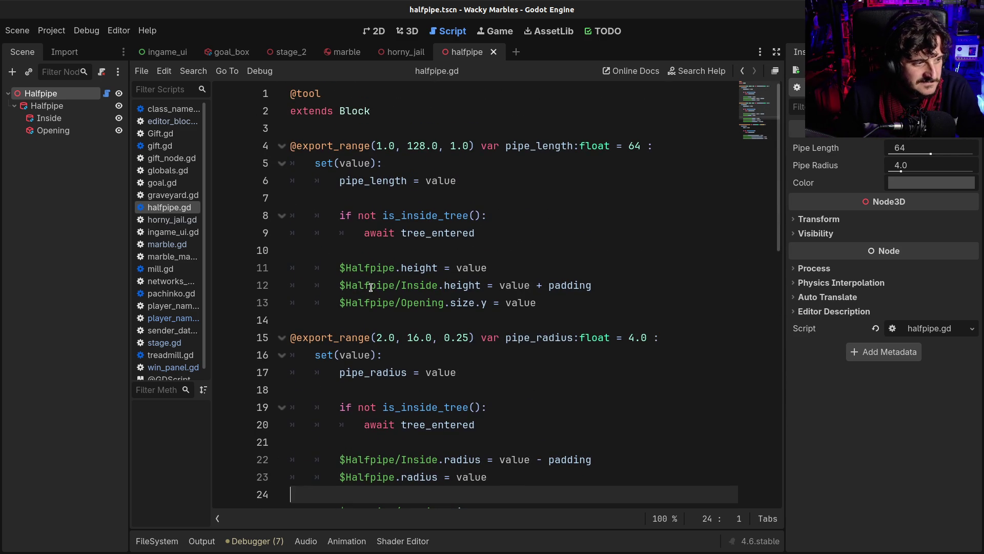
scroll(371, 287, "down", 5)
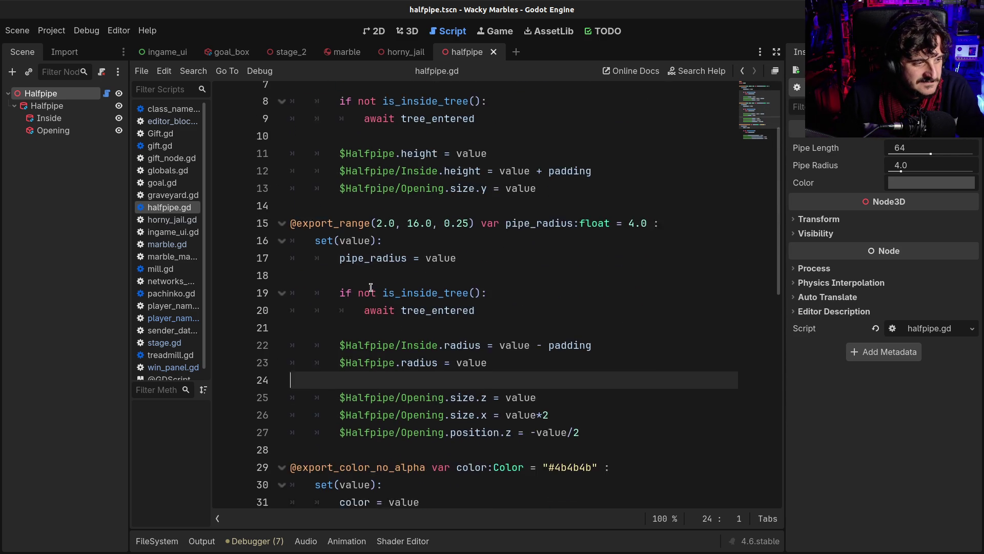
scroll(371, 287, "down", 2)
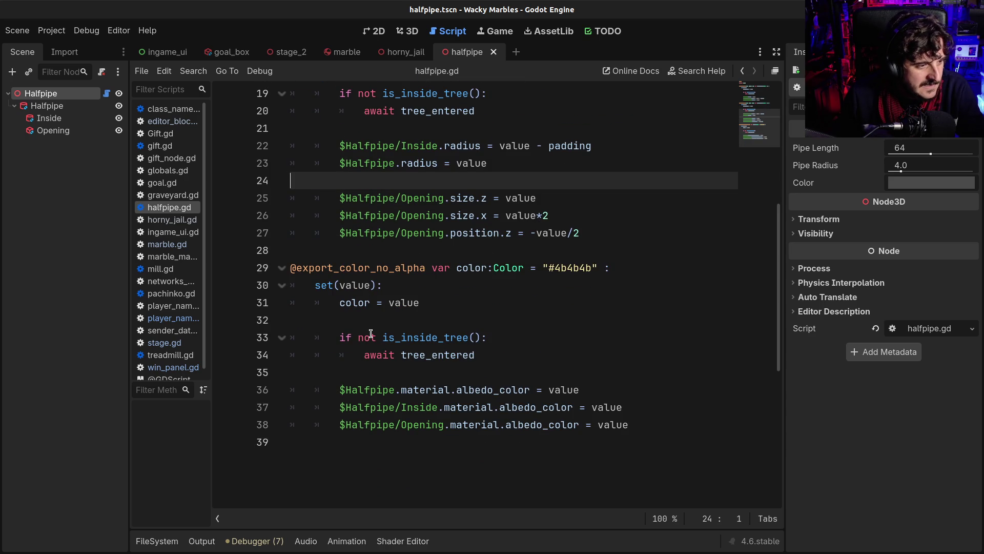
scroll(371, 334, "up", 2)
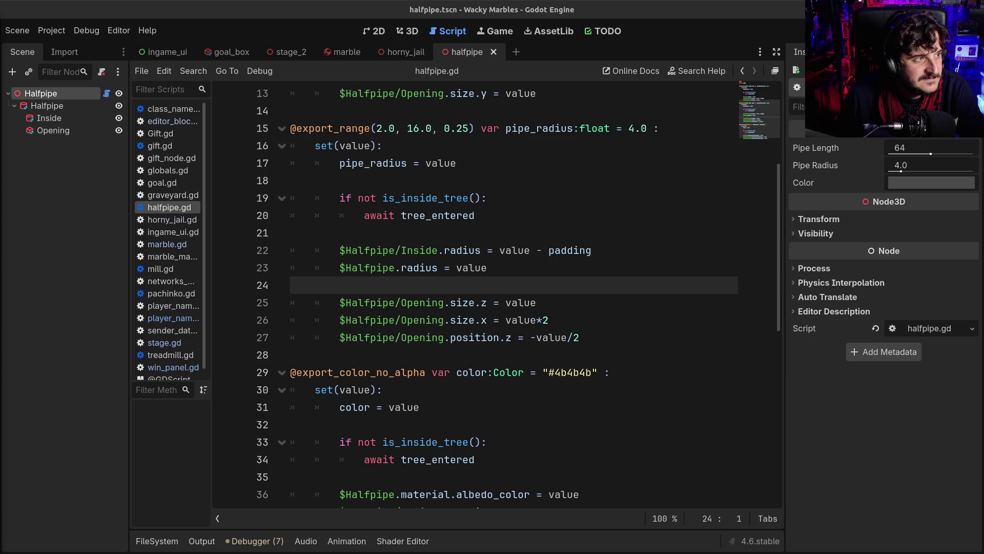
left_click(474, 303)
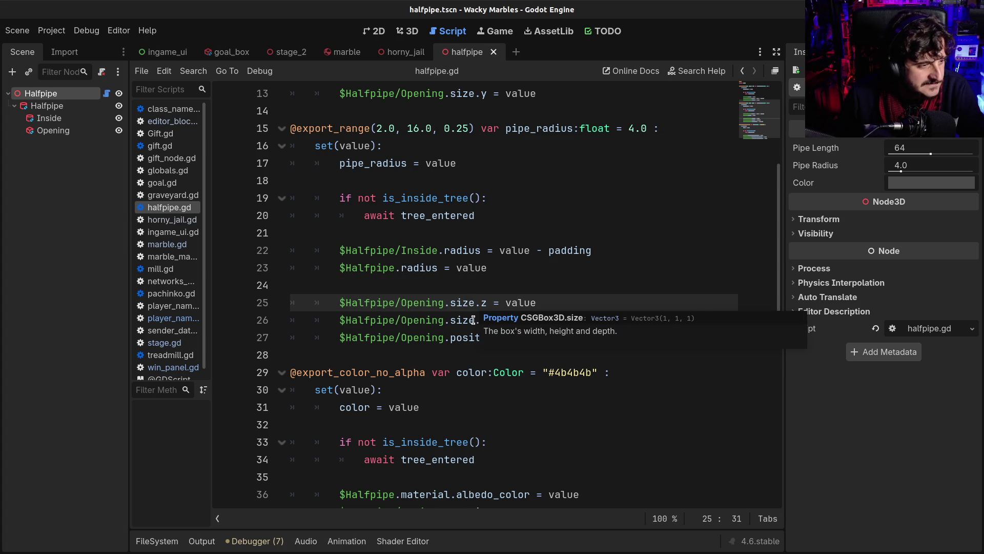
left_click(408, 356)
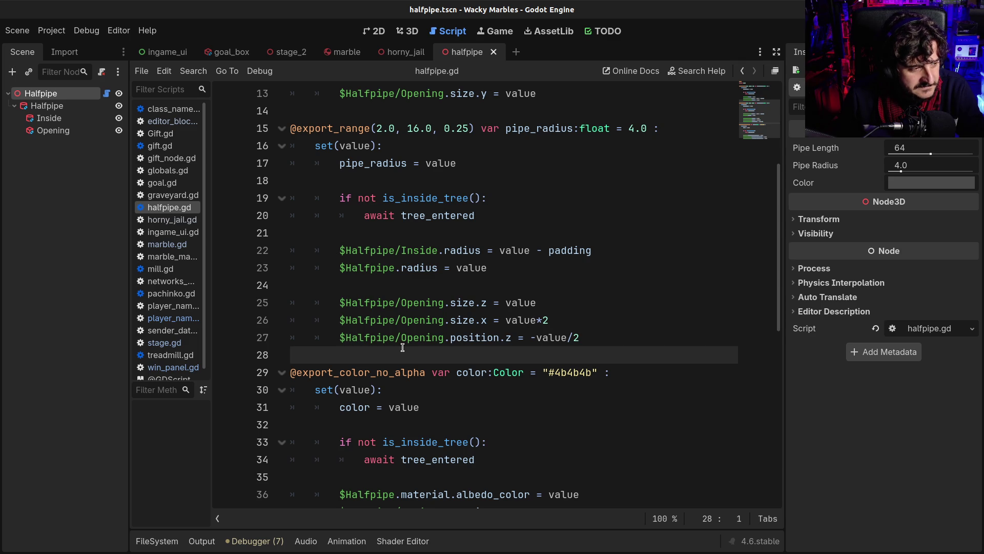
left_click(383, 287)
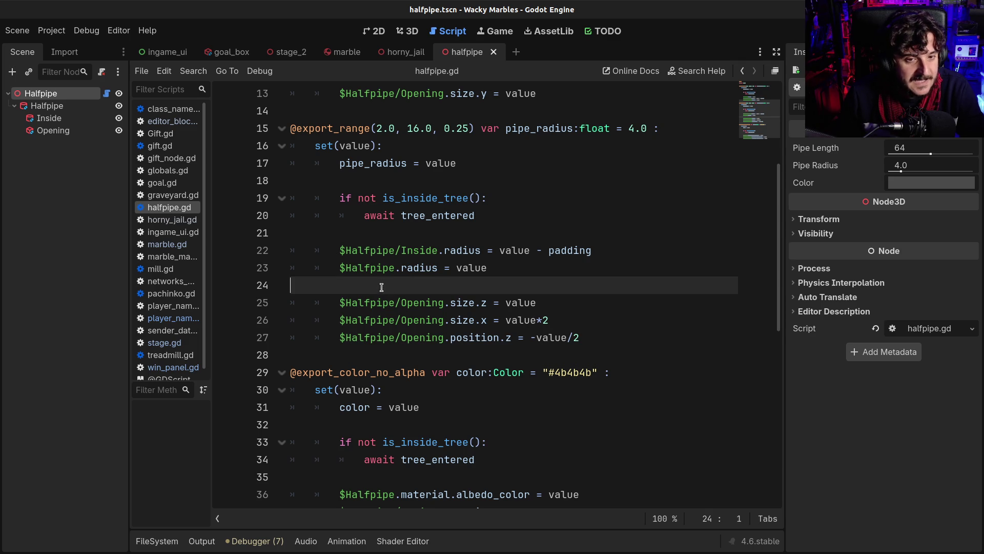
left_click(332, 236)
left_click(343, 185)
scroll(356, 259, "up", 1)
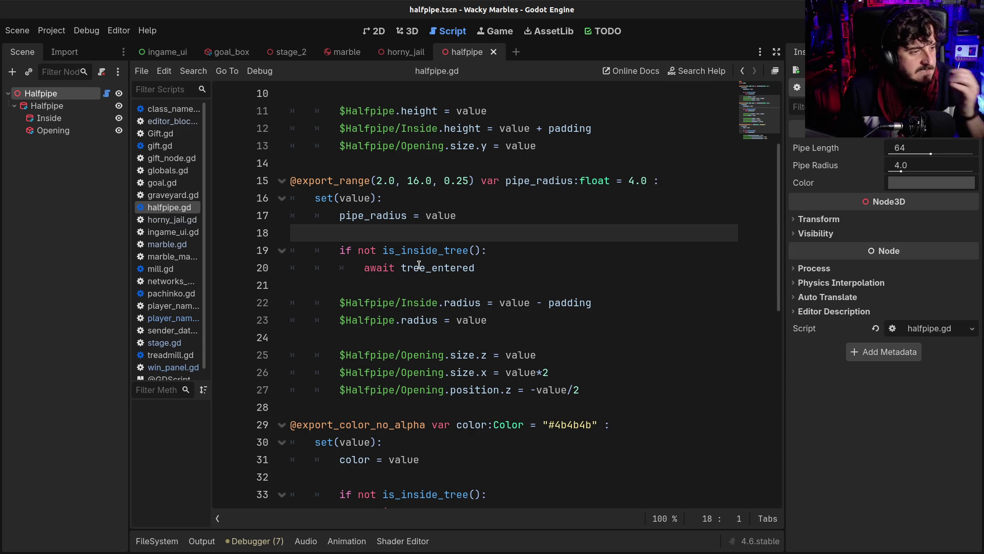
mouse_move(420, 264)
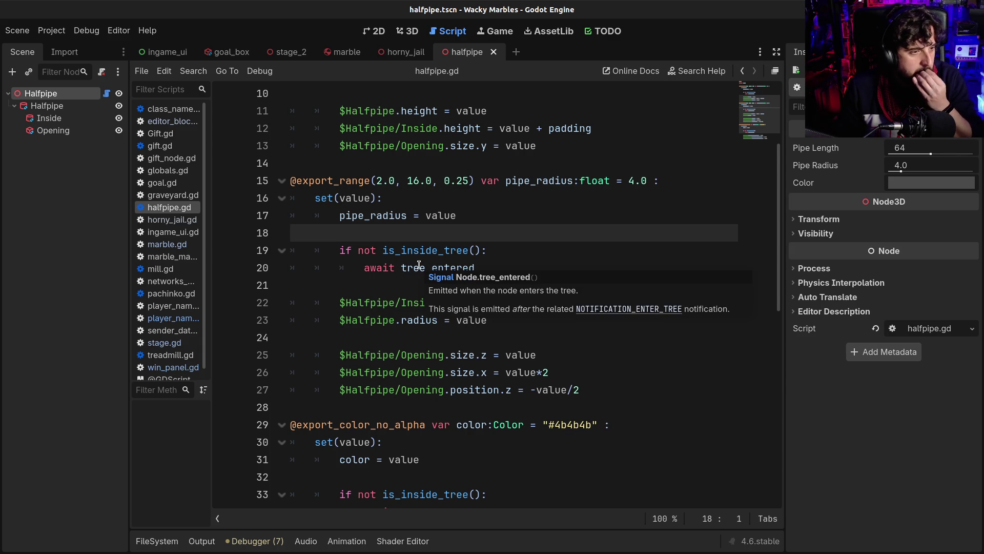
left_click(404, 305)
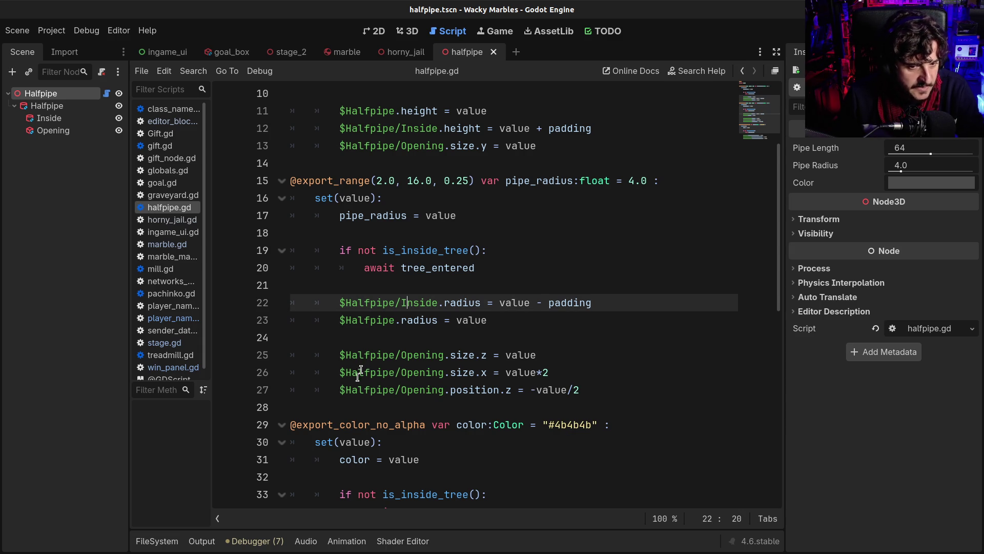
left_click(341, 407)
left_click(338, 338)
left_click(333, 285)
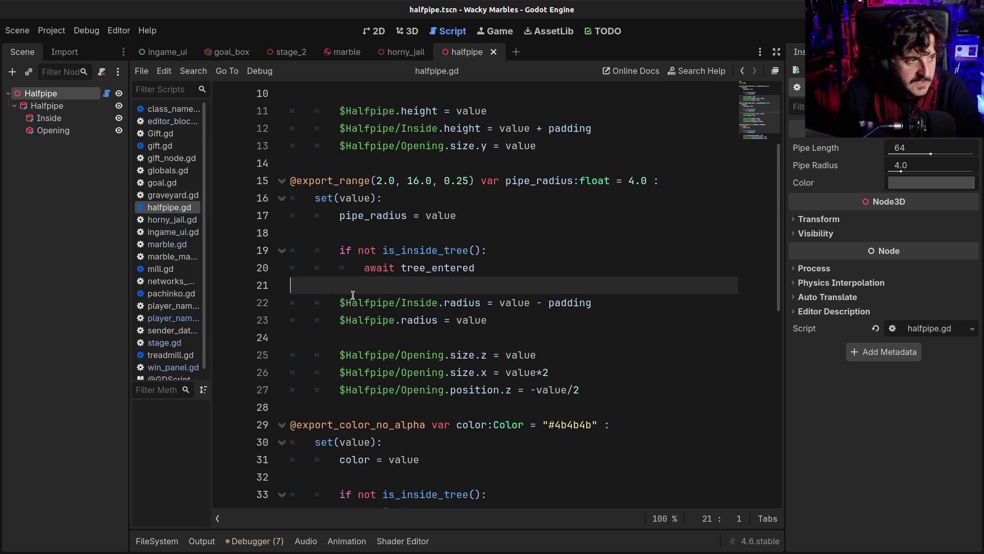
left_click(374, 338)
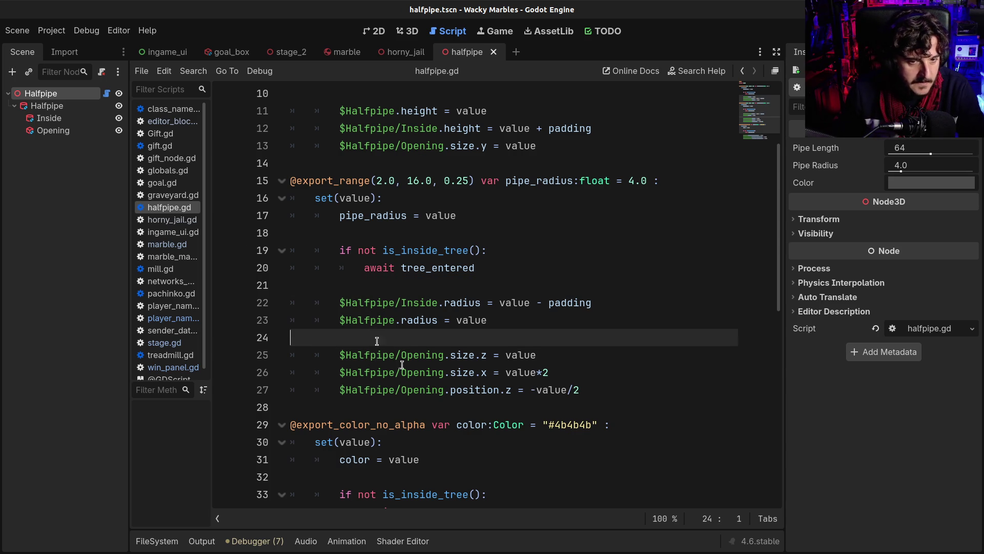
scroll(400, 370, "down", 5)
scroll(417, 396, "up", 3)
scroll(416, 395, "up", 5)
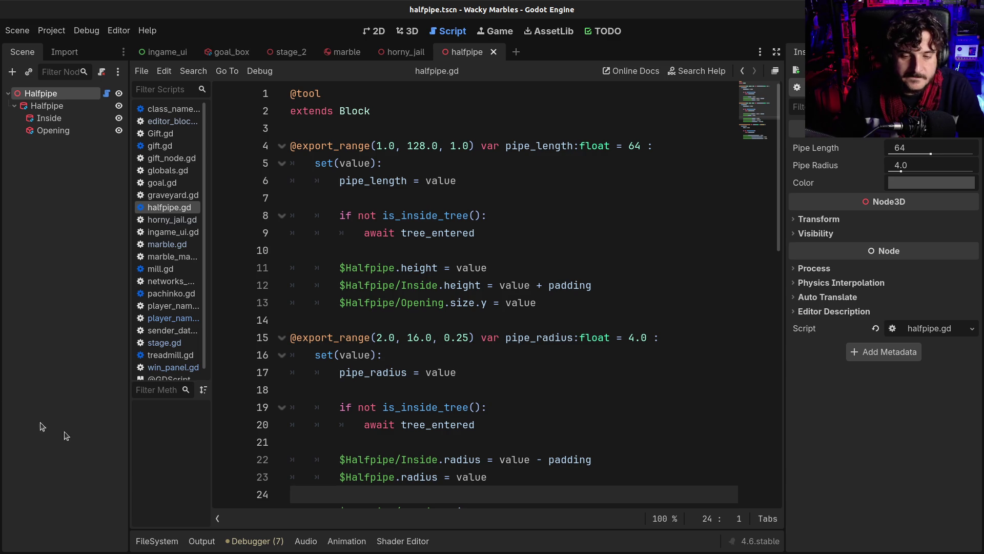
- Switch from Wacky Marbles to the 3dto2d project in the Project Manager list
left_click(88, 128)
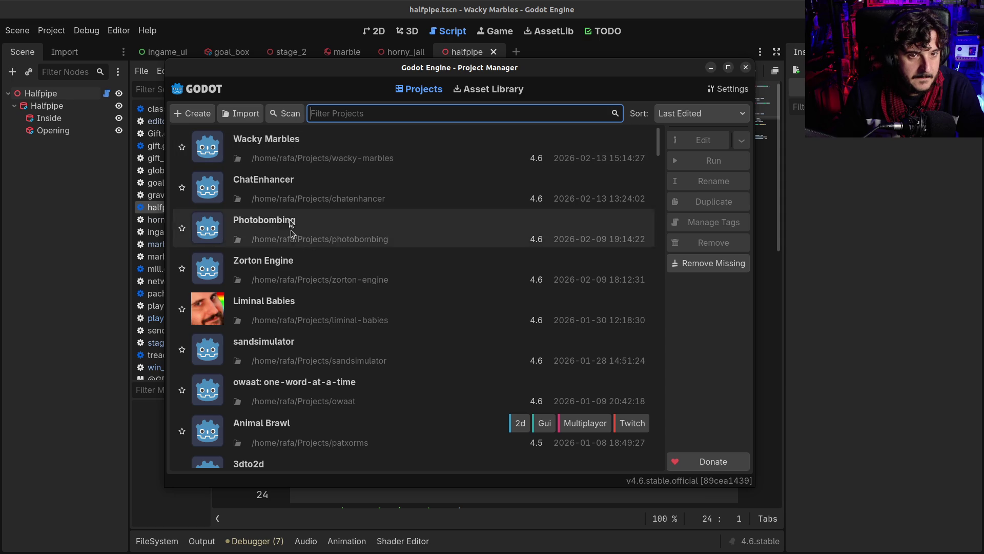
scroll(294, 303, "down", 1)
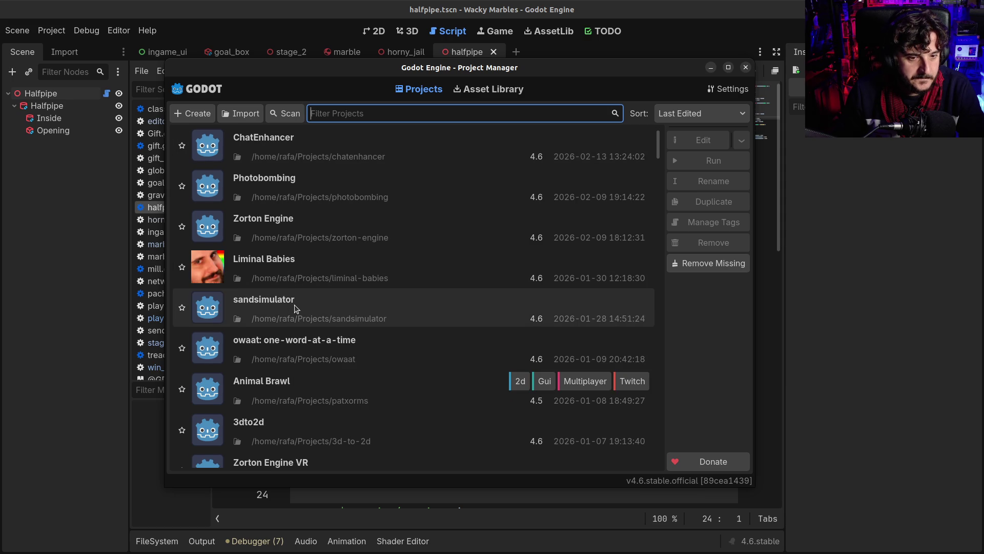
left_click(261, 426)
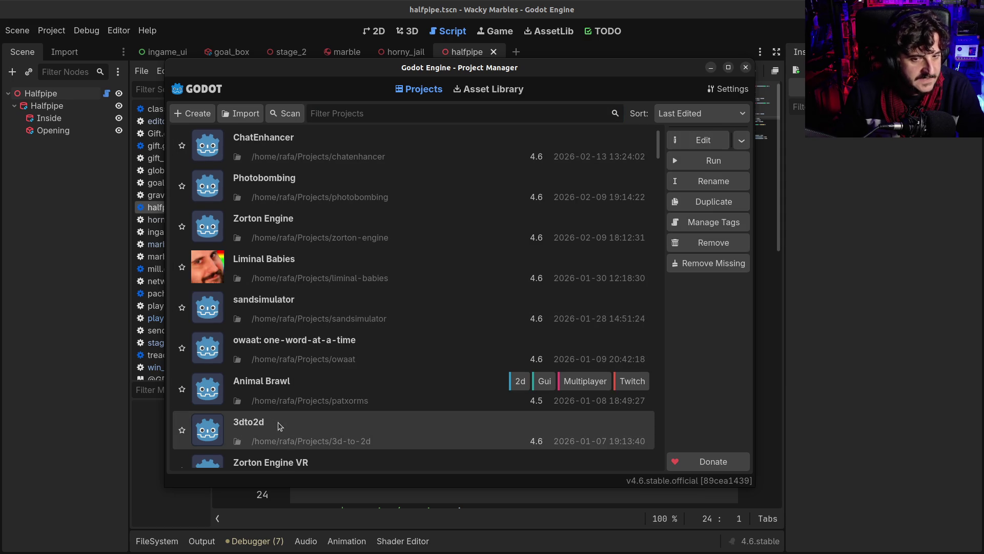
double_click(278, 423)
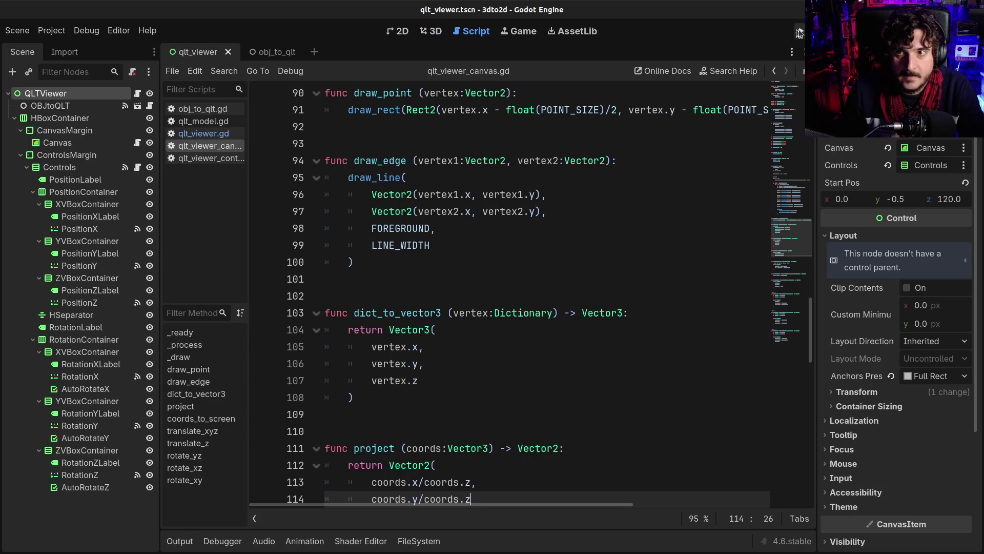
- Run the 3dto2d viewer and tune Position X/Y/Z and Rotation X/Y until the green wireframe loop fits
left_click(800, 32)
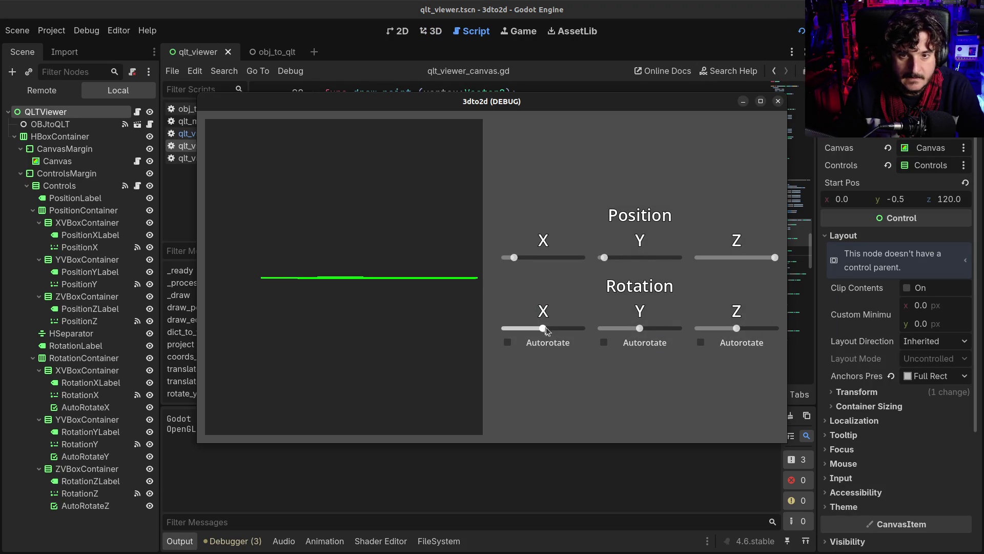
left_click_drag(605, 260, 708, 222)
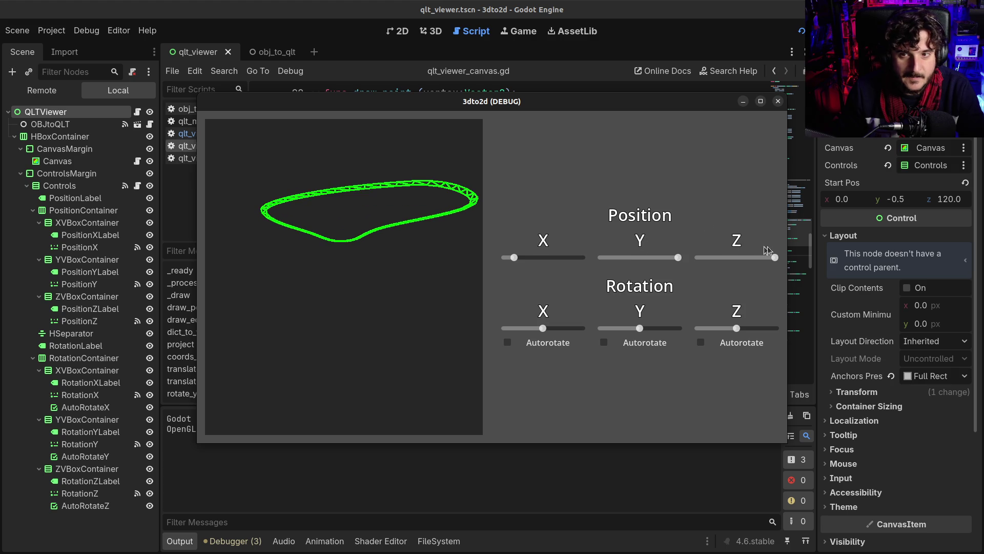
mouse_move(773, 257)
left_mouse_down()
mouse_move(751, 253)
mouse_move(762, 251)
left_mouse_up()
left_click_drag(515, 258, 491, 257)
left_click_drag(547, 326, 562, 316)
mouse_move(673, 257)
left_mouse_down()
mouse_move(605, 260)
mouse_move(623, 259)
left_mouse_up()
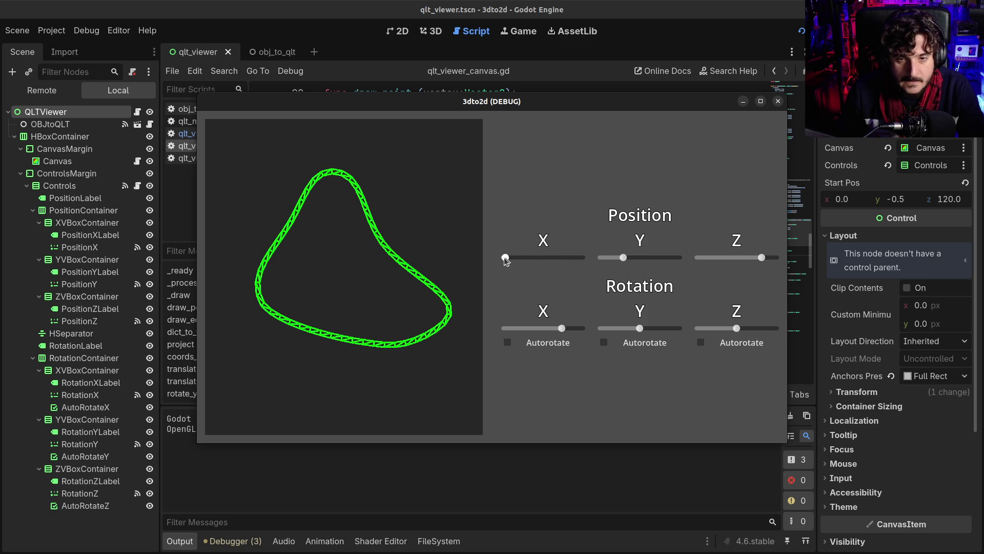
left_click_drag(562, 328, 564, 323)
mouse_move(640, 328)
left_mouse_down()
mouse_move(648, 322)
mouse_move(639, 322)
left_mouse_up()
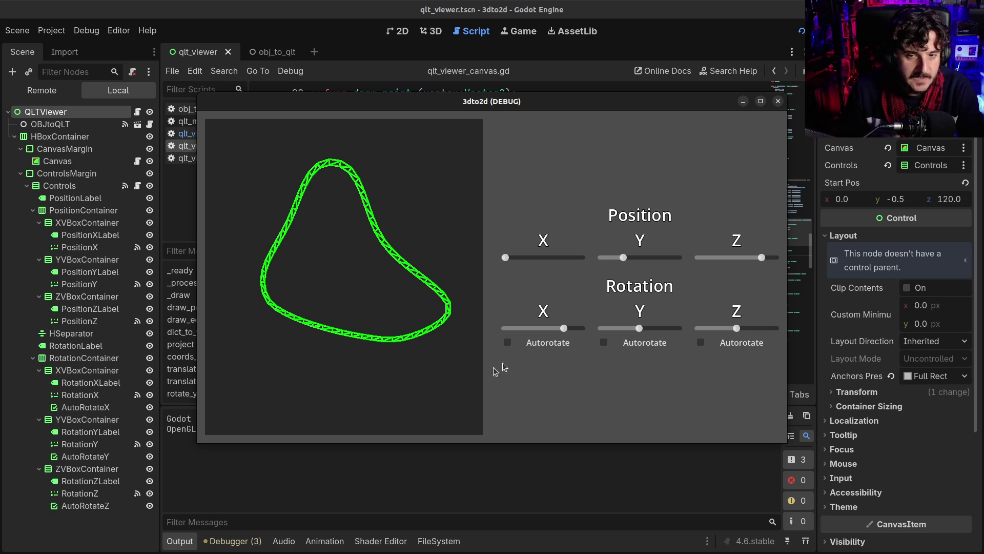
left_click_drag(564, 328, 564, 331)
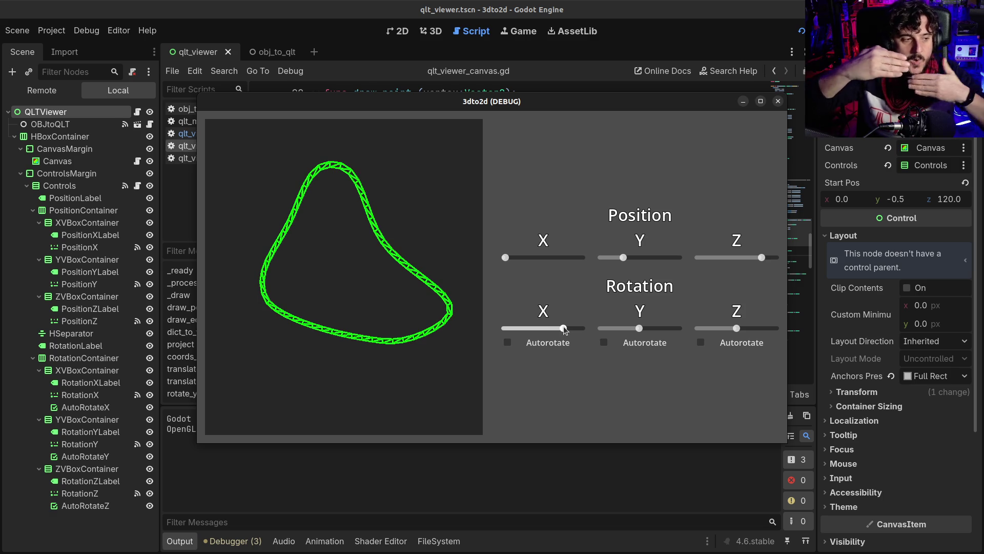
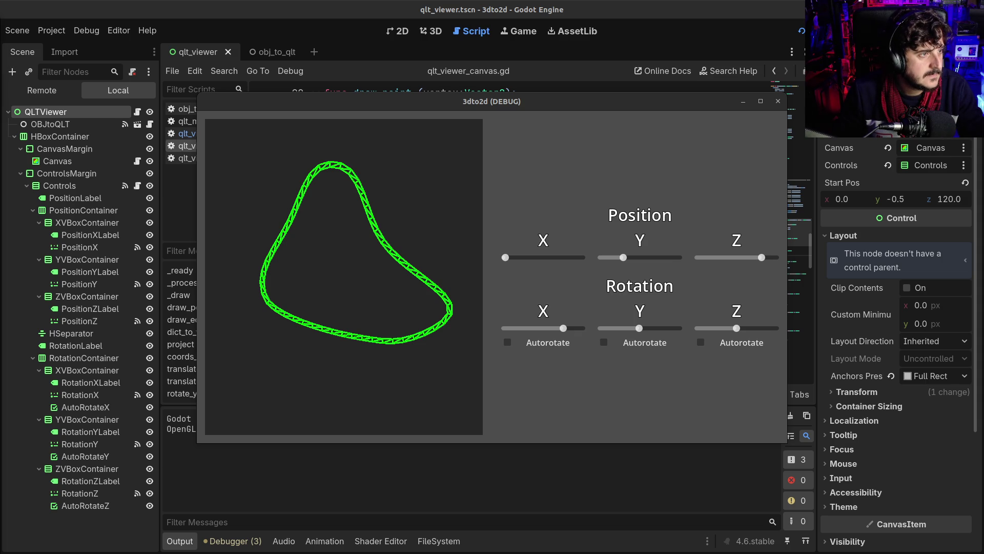
- Switch to the Firefox window showing the Buttons game at mclf49.github.io/Buttons/
key("alt+Tab")
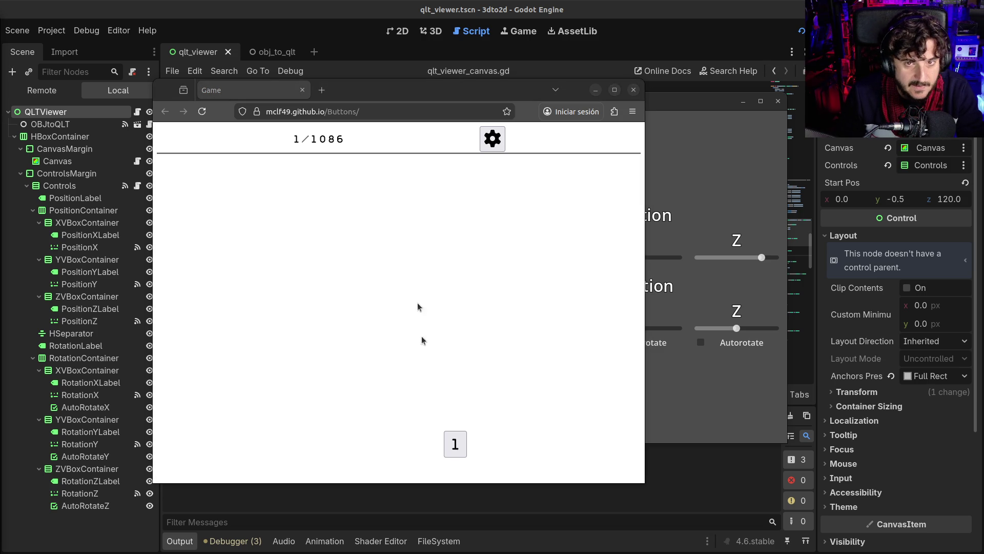
- Spawn a scatter of 1 tiles across the Buttons board
left_click(452, 445)
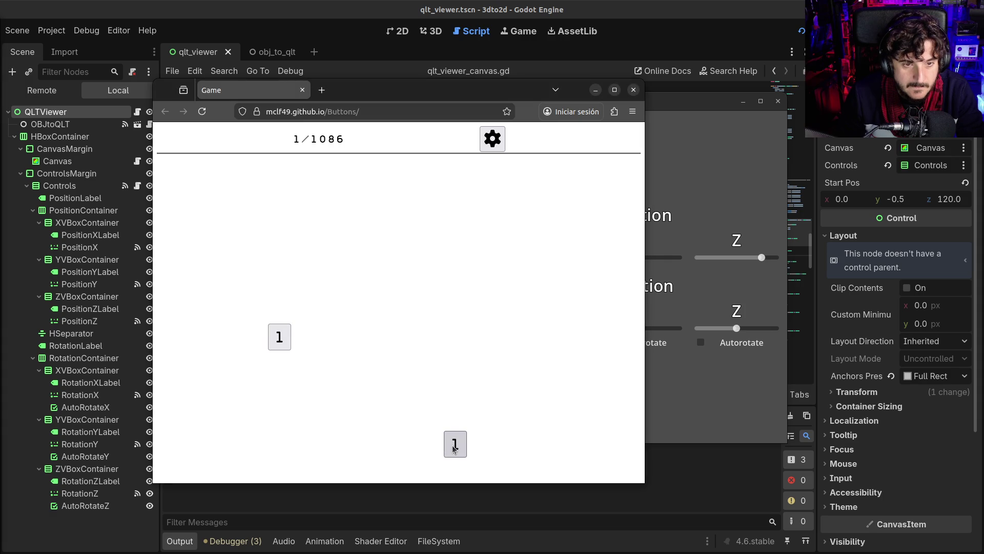
left_click(278, 337)
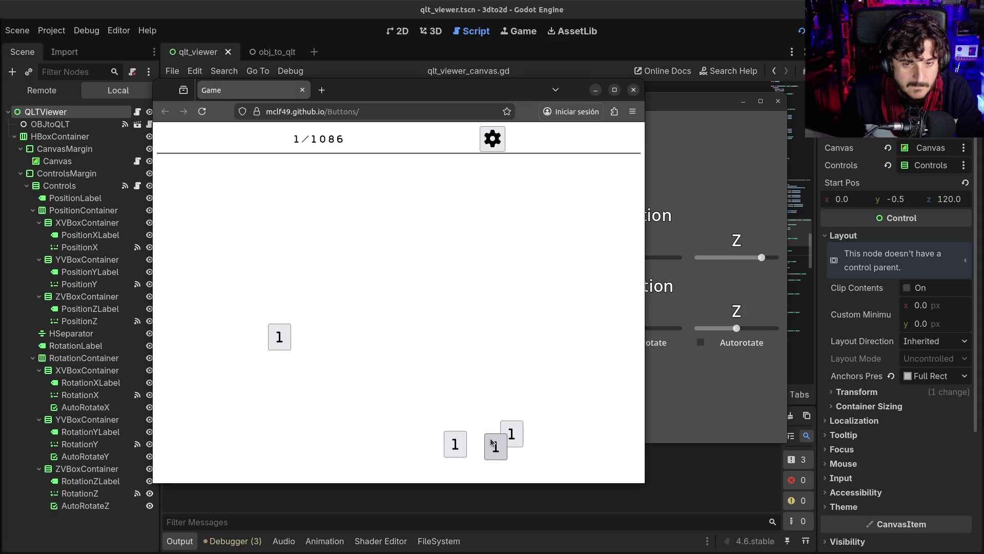
left_click(491, 437)
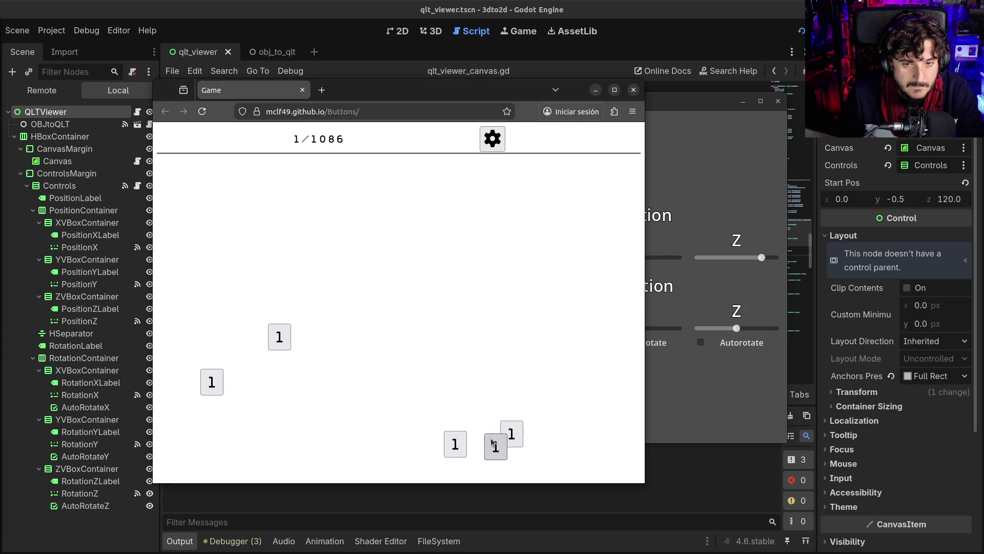
left_click(209, 384)
left_click(366, 342)
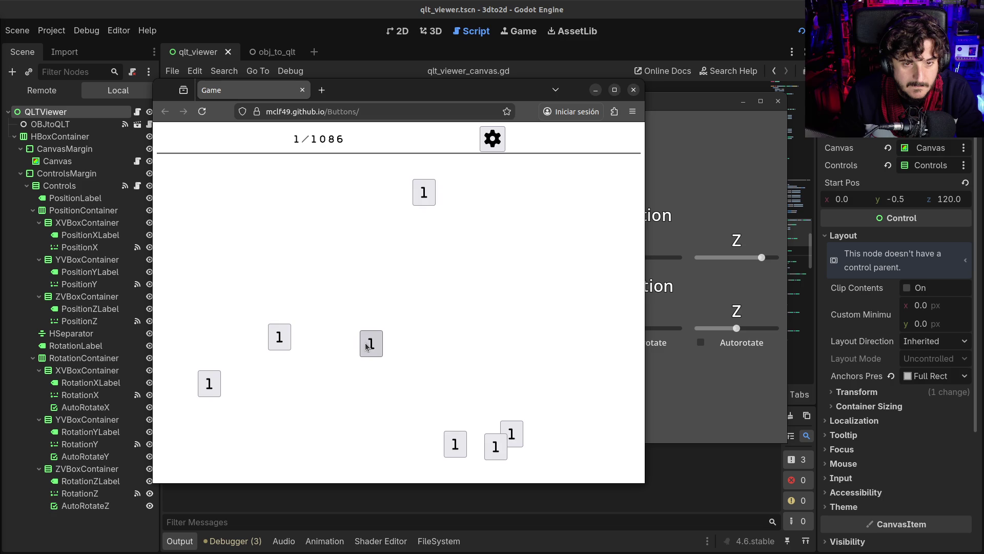
left_click(424, 193)
left_click(193, 243)
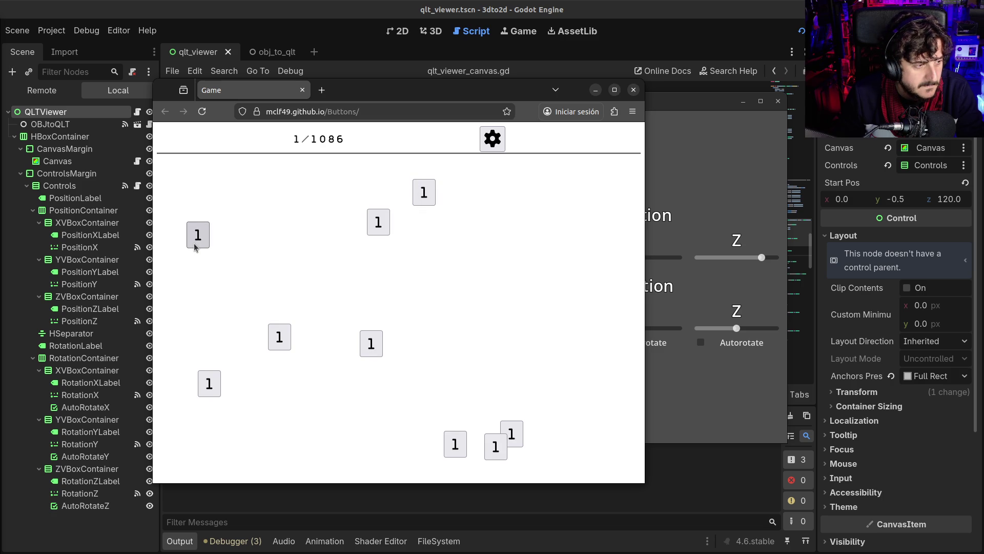
left_click(375, 225)
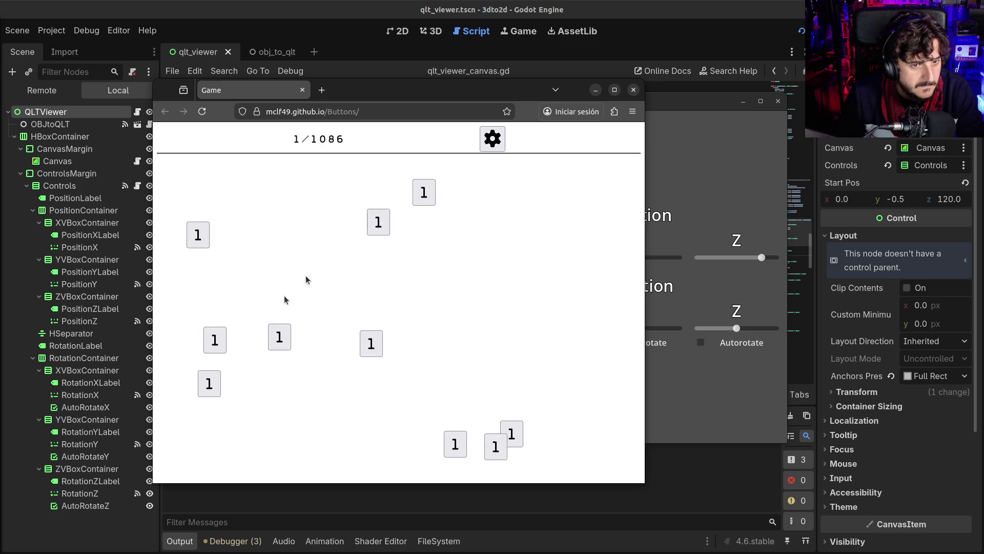
left_click(275, 330)
left_click(275, 330)
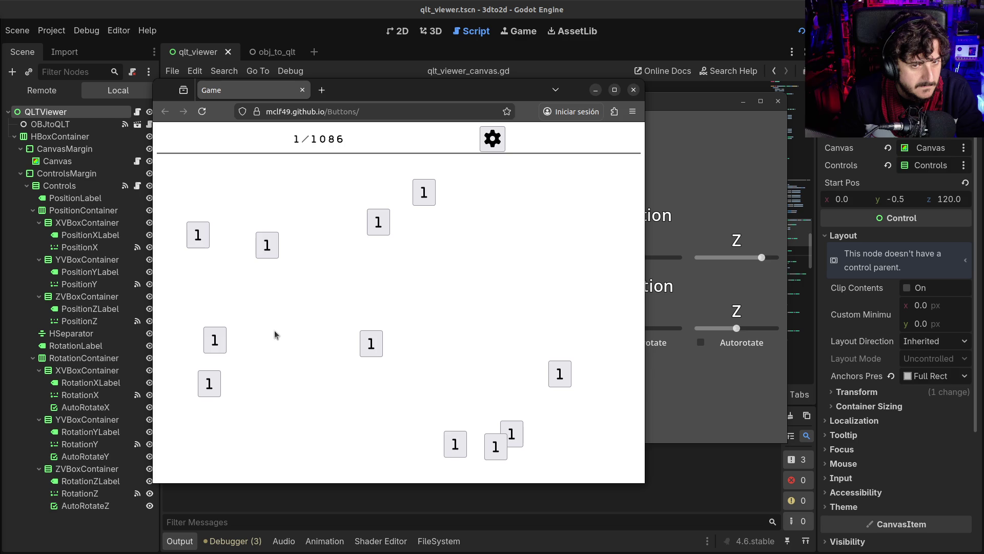
left_click(222, 343)
left_click(221, 342)
left_click(222, 343)
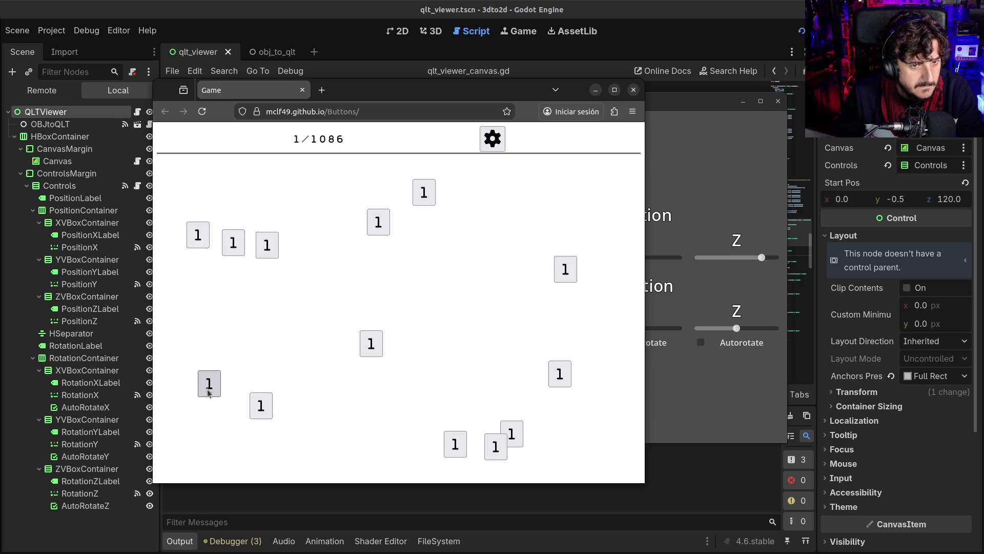
- Merge pairs of 1 tiles into 2s and maximize the Firefox window
mouse_move(208, 393)
left_mouse_down()
mouse_move(292, 340)
mouse_move(318, 353)
mouse_move(352, 340)
mouse_move(275, 394)
left_mouse_up()
mouse_move(267, 247)
left_mouse_down()
mouse_move(251, 360)
mouse_move(270, 392)
left_mouse_up()
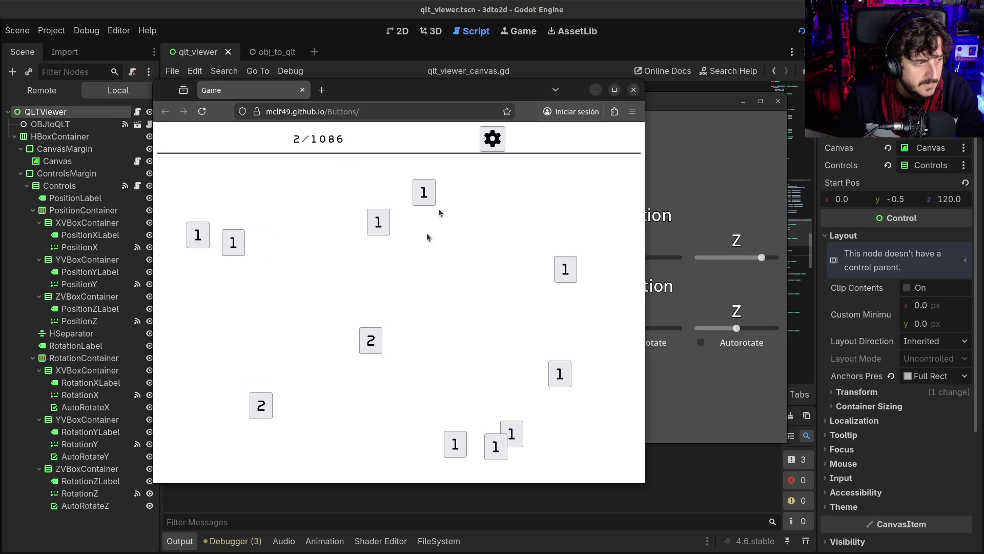
double_click(491, 93)
mouse_move(413, 296)
left_mouse_down()
mouse_move(361, 357)
mouse_move(226, 257)
left_mouse_up()
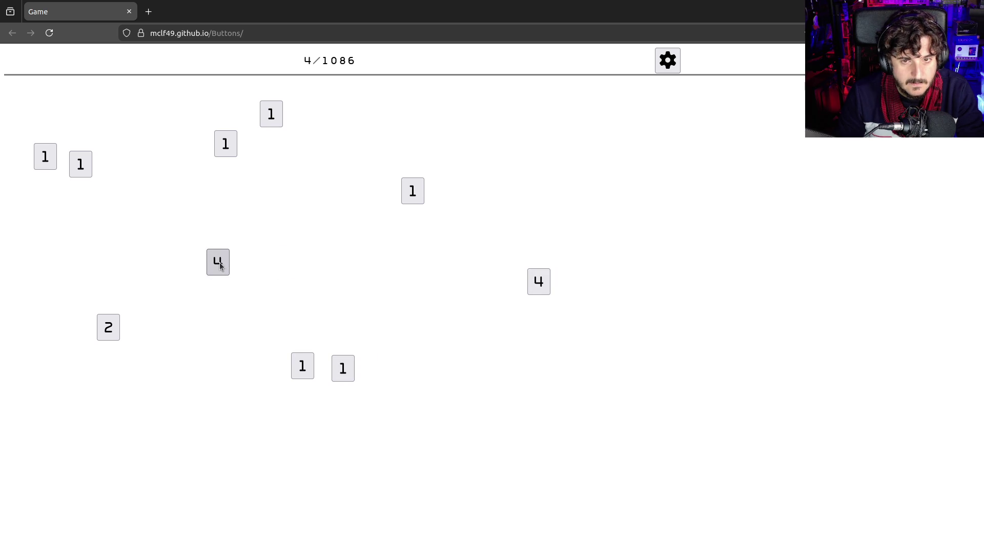
- Merge 4s into 8, 1s into 2s and 16s into 32, then press 32 to reach 1/723
left_click_drag(539, 282, 226, 253)
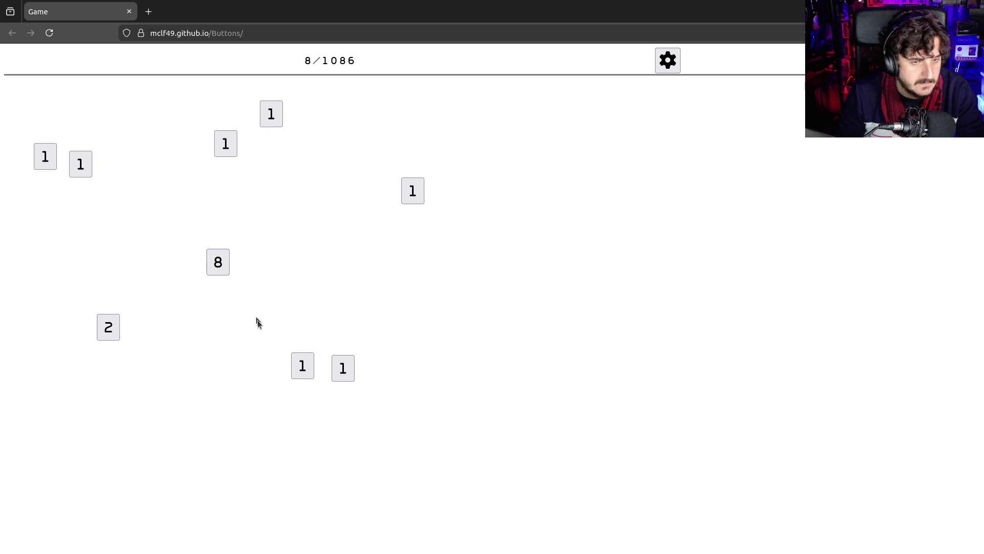
mouse_move(84, 164)
left_mouse_down()
mouse_move(312, 229)
mouse_move(326, 259)
left_mouse_up()
left_click_drag(221, 262, 126, 199)
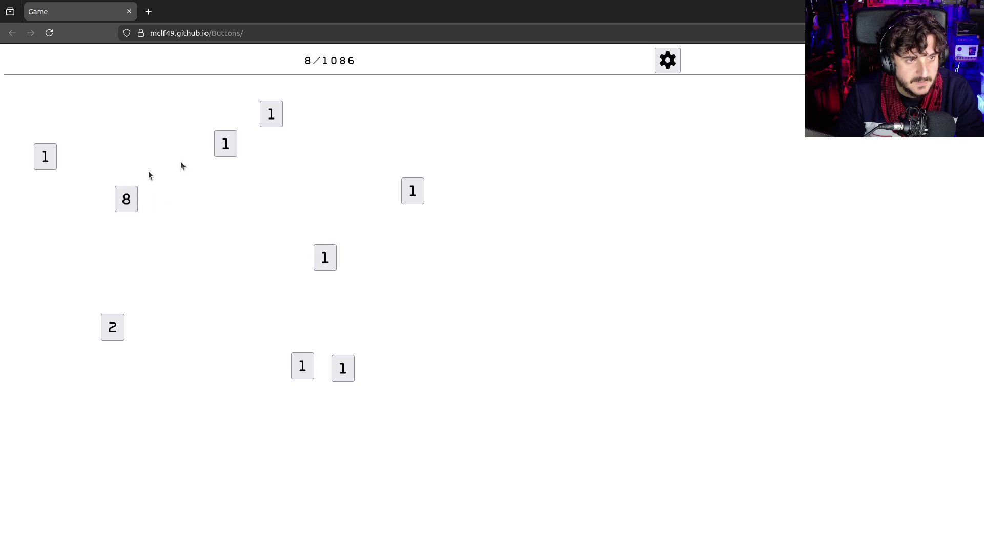
left_click_drag(215, 145, 342, 253)
mouse_move(135, 199)
left_mouse_down()
mouse_move(435, 288)
mouse_move(165, 341)
mouse_move(123, 365)
mouse_move(148, 199)
left_mouse_up()
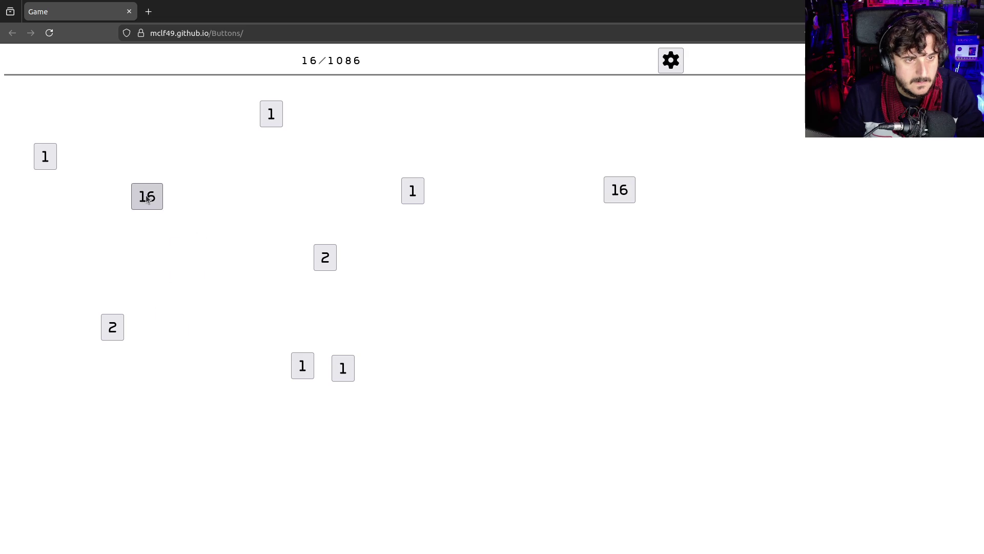
mouse_move(605, 201)
left_mouse_down()
mouse_move(201, 215)
mouse_move(123, 199)
left_mouse_up()
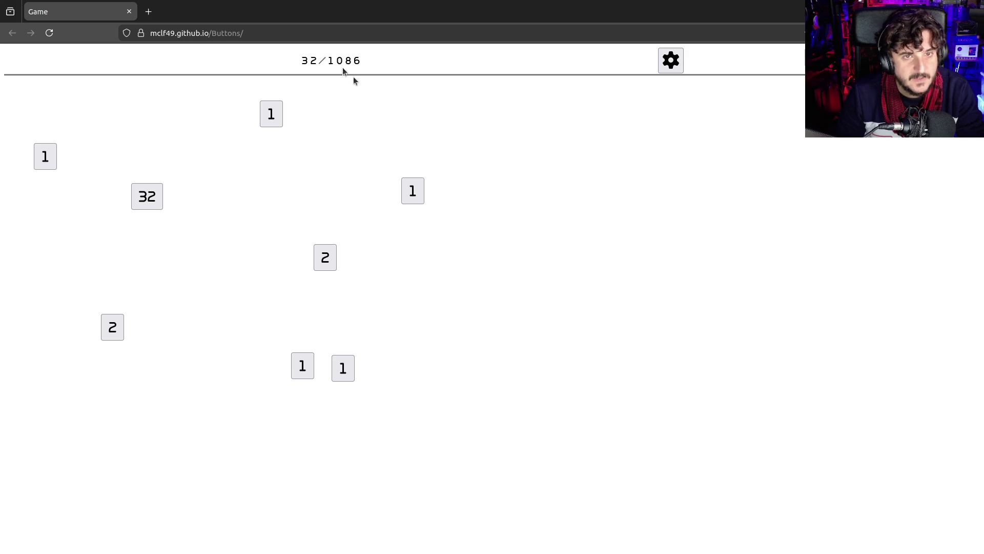
left_click(149, 197)
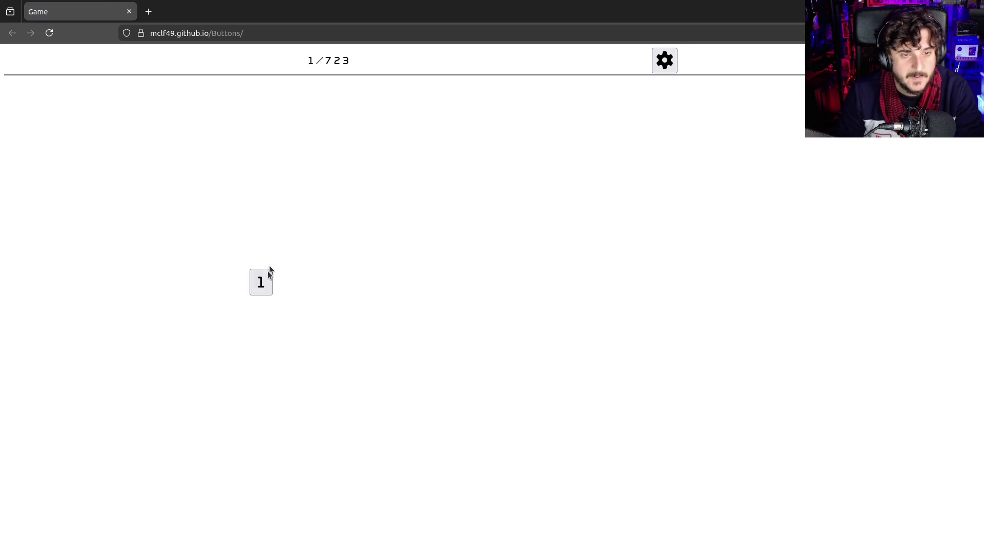
- Spawn 1 tiles and double them step by step from 1 up to 32
left_click(259, 284)
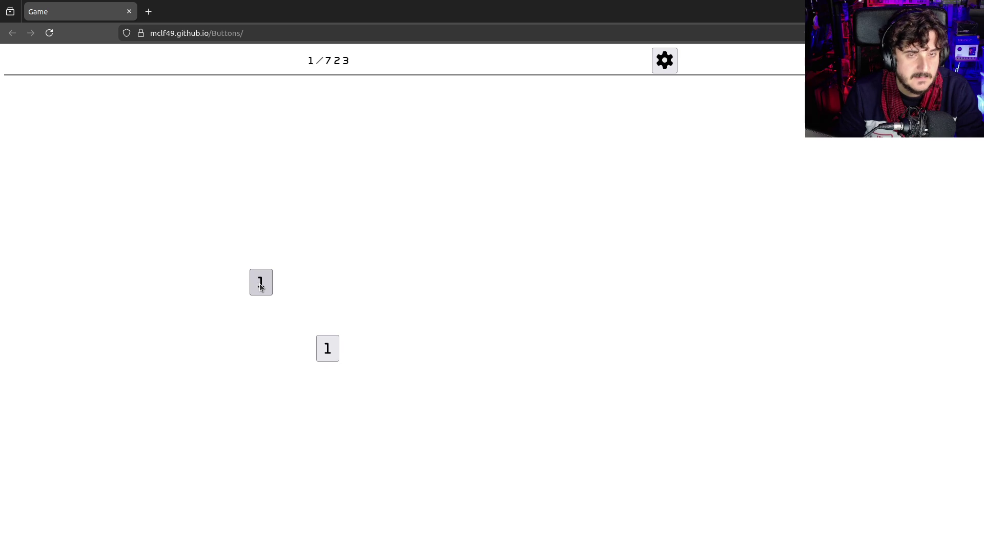
left_click(326, 346)
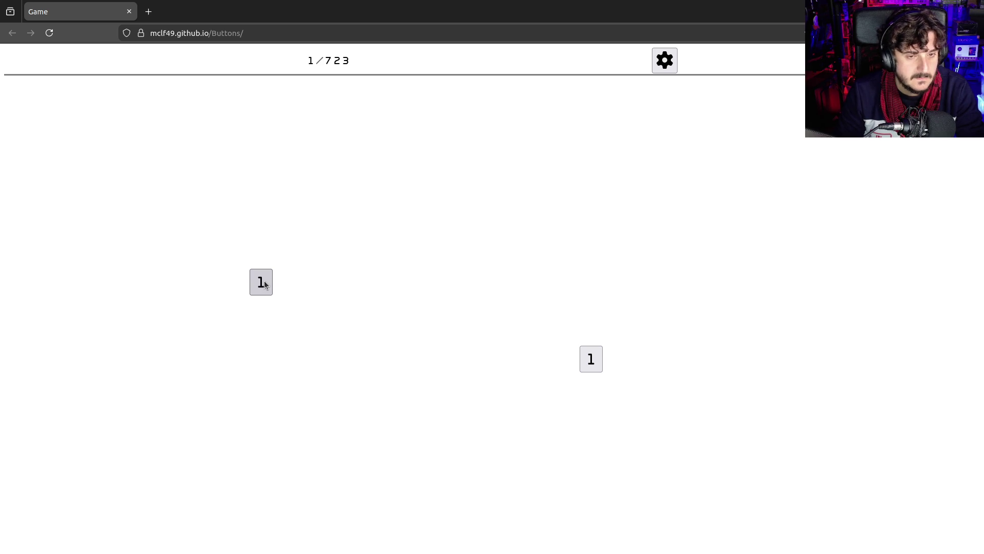
left_click(264, 282)
mouse_move(582, 409)
left_mouse_down()
mouse_move(243, 288)
mouse_move(261, 283)
left_mouse_up()
left_click(503, 145)
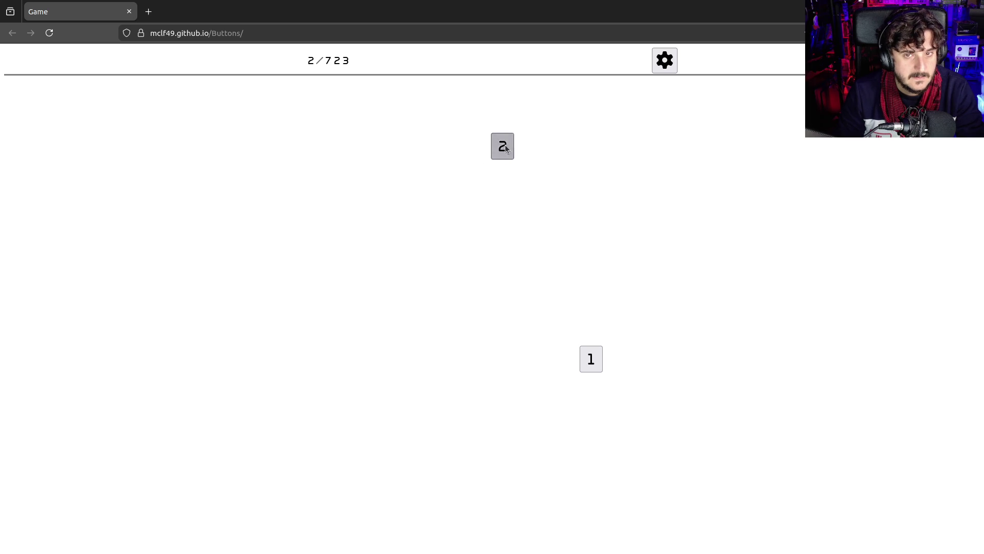
left_click_drag(503, 145, 154, 162)
left_click(154, 162)
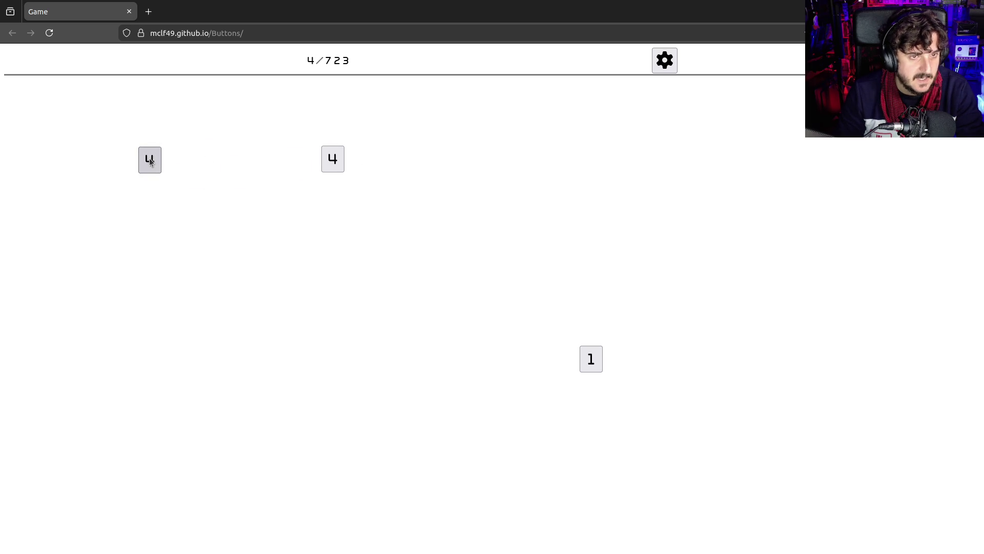
left_click_drag(150, 161, 333, 162)
left_click(334, 167)
mouse_move(879, 174)
left_mouse_down()
mouse_move(758, 183)
mouse_move(336, 166)
left_mouse_up()
left_click(335, 159)
left_click_drag(145, 300, 339, 159)
- Keep doubling the chain from 32 through 64 and 128 up to 256
left_click(437, 231)
left_click_drag(614, 291, 435, 243)
left_click(435, 242)
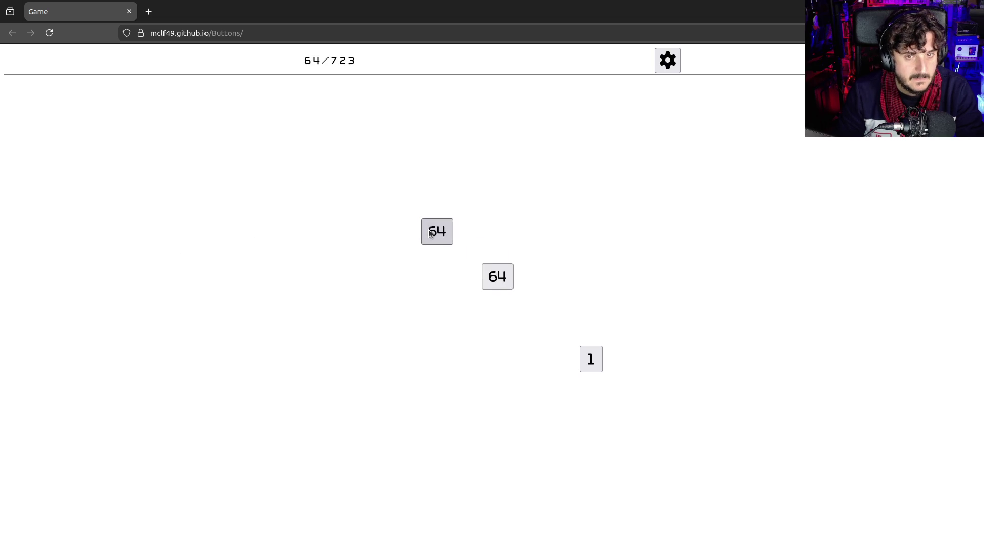
left_click_drag(499, 277, 259, 214)
left_click_drag(430, 230, 347, 211)
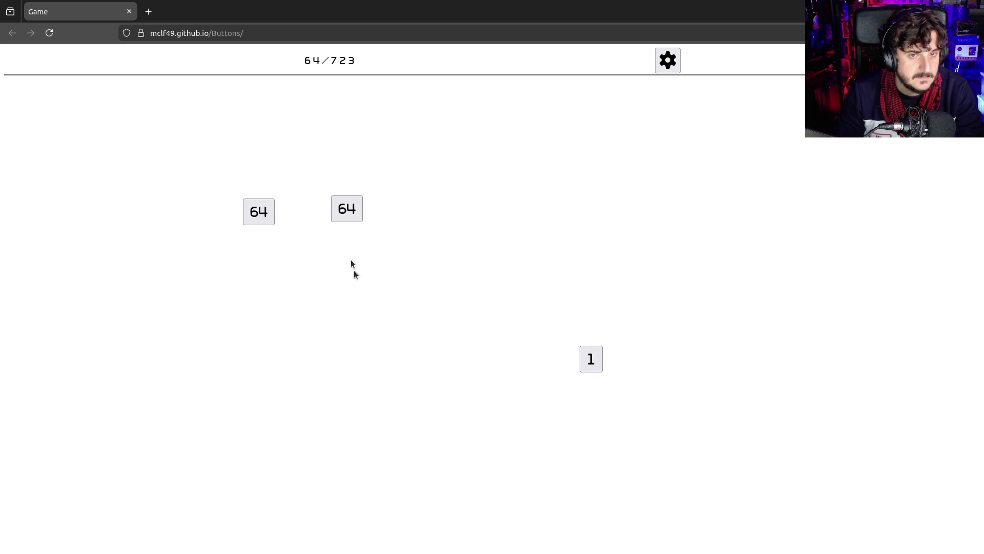
left_click(347, 212)
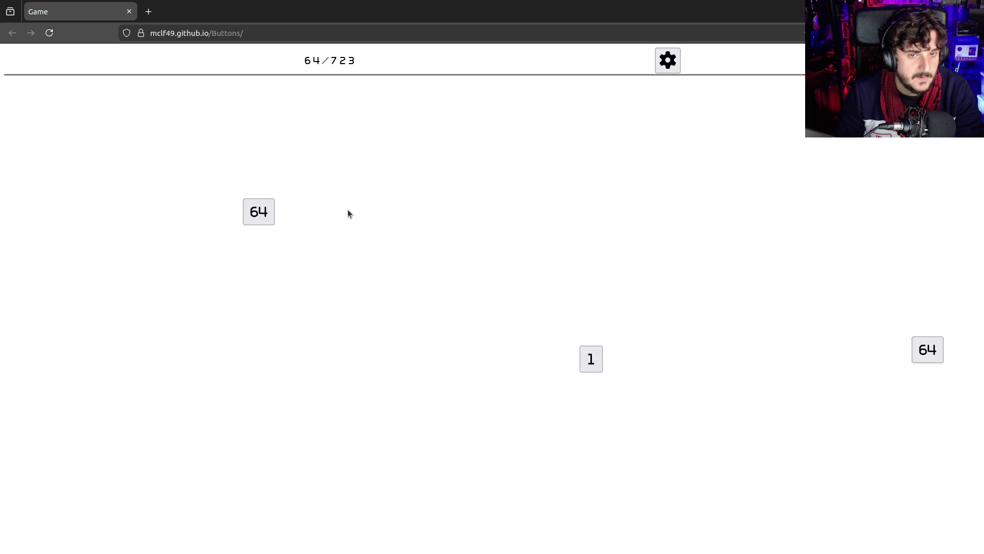
mouse_move(923, 353)
left_mouse_down()
mouse_move(336, 280)
mouse_move(266, 222)
left_mouse_up()
mouse_move(471, 438)
left_mouse_down()
mouse_move(595, 138)
mouse_move(572, 126)
mouse_move(263, 212)
left_mouse_up()
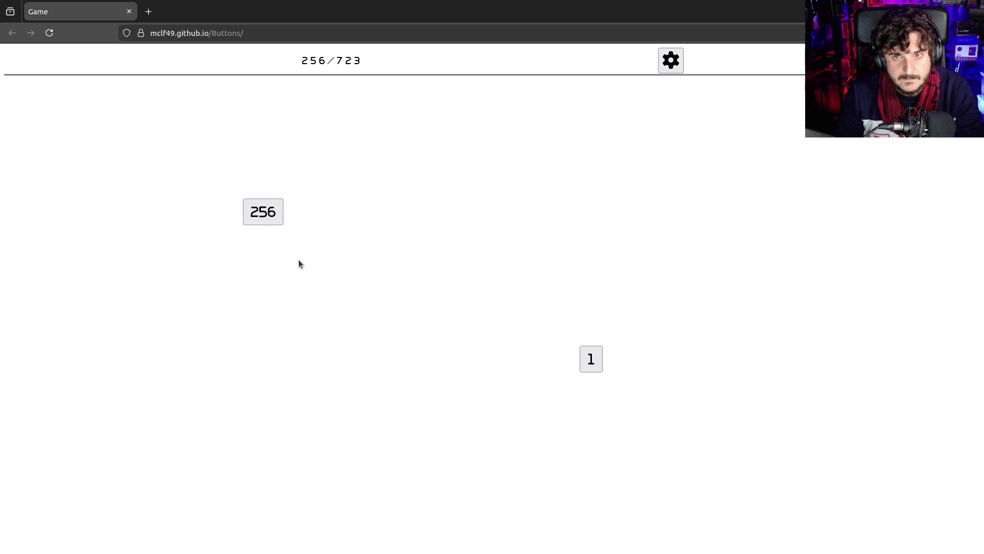
- Merge new 1s into 2, 8s into 16, and the 320s into a 640 tile
left_click(587, 360)
left_click(587, 360)
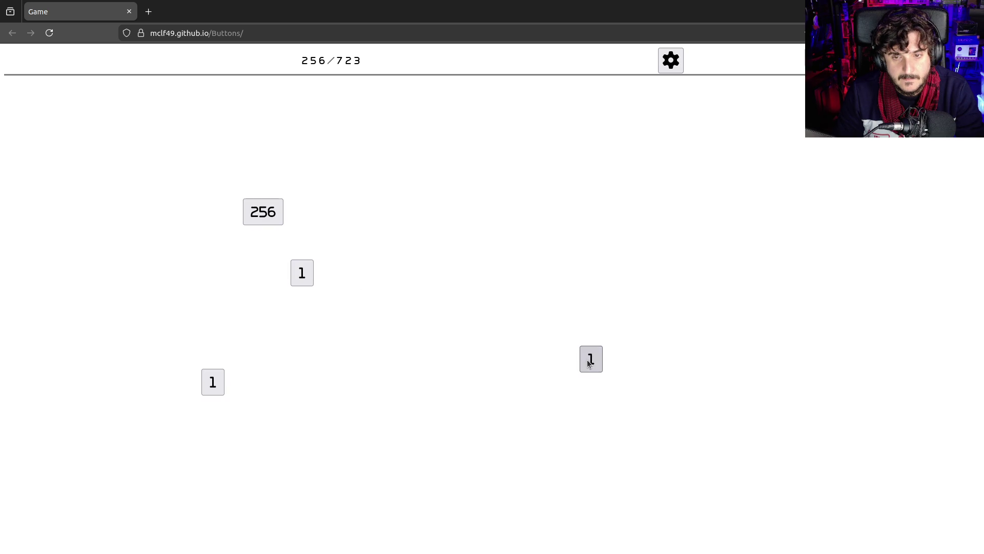
mouse_move(307, 269)
left_mouse_down()
mouse_move(220, 382)
mouse_move(388, 230)
mouse_move(379, 474)
mouse_move(410, 209)
mouse_move(796, 358)
left_mouse_up()
mouse_move(640, 249)
left_mouse_down()
mouse_move(427, 229)
mouse_move(336, 411)
mouse_move(282, 489)
mouse_move(394, 205)
mouse_move(220, 268)
mouse_move(197, 262)
mouse_move(321, 145)
mouse_move(280, 175)
mouse_move(253, 224)
left_mouse_up()
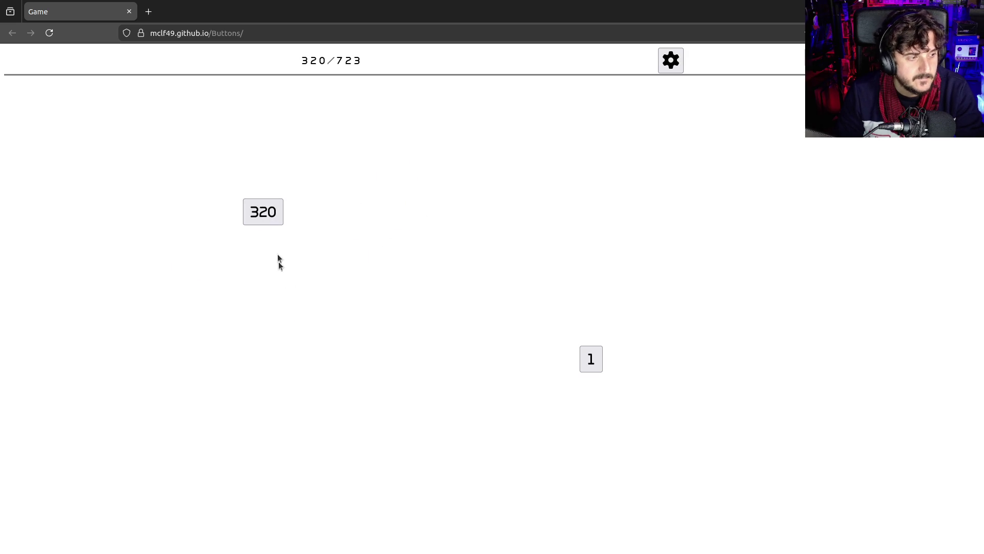
mouse_move(872, 343)
left_mouse_down()
mouse_move(323, 244)
mouse_move(235, 214)
left_mouse_up()
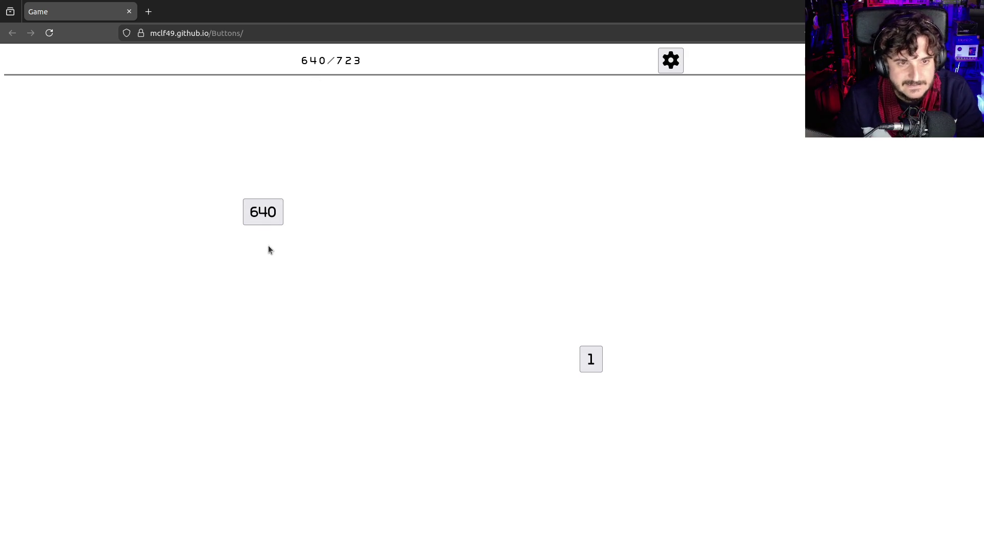
mouse_move(263, 212)
left_mouse_down()
mouse_move(246, 210)
mouse_move(205, 234)
mouse_move(217, 244)
left_mouse_up()
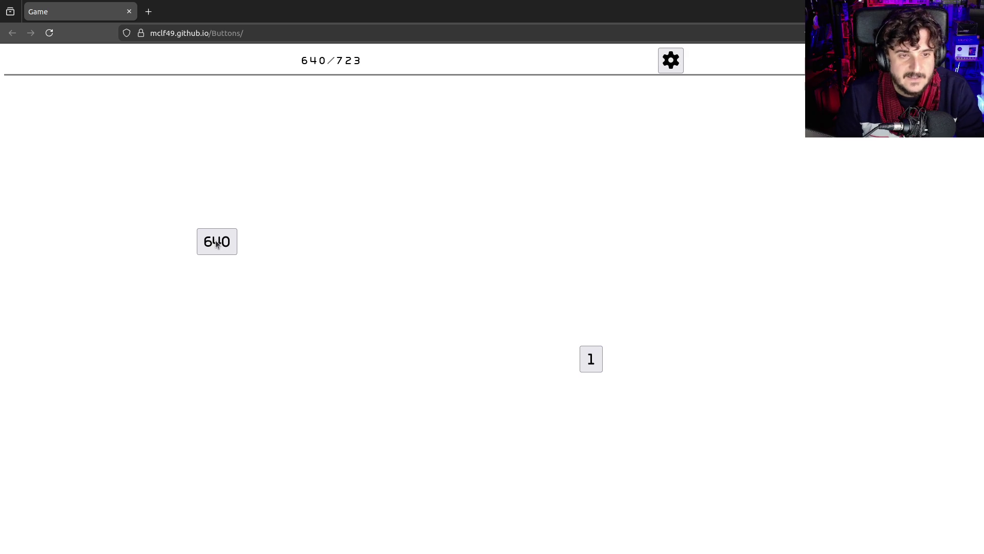
- Move the 1 tile beside the 640 tile, spawn more 1s and merge them into 2s
left_click_drag(589, 360, 346, 235)
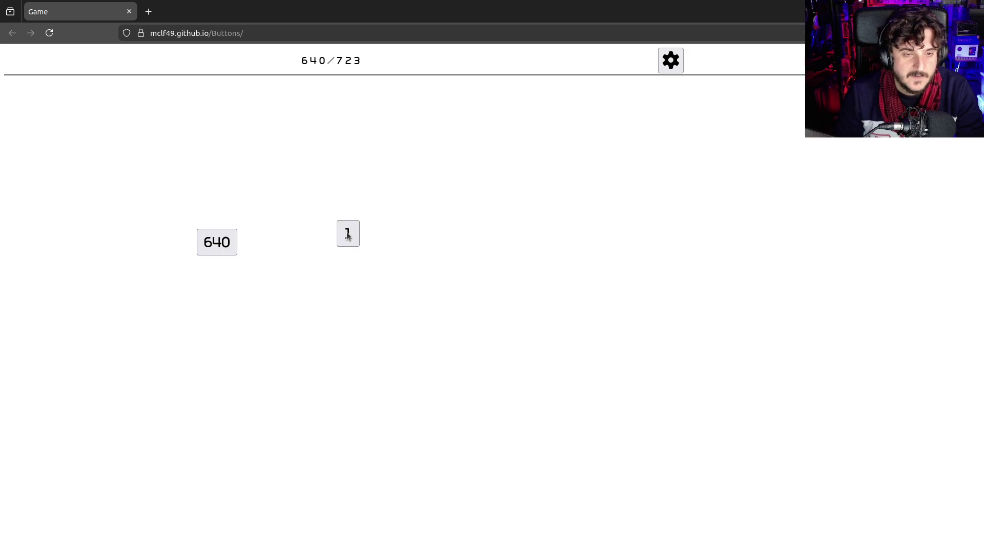
mouse_move(382, 266)
left_mouse_down()
mouse_move(352, 276)
mouse_move(407, 265)
left_mouse_up()
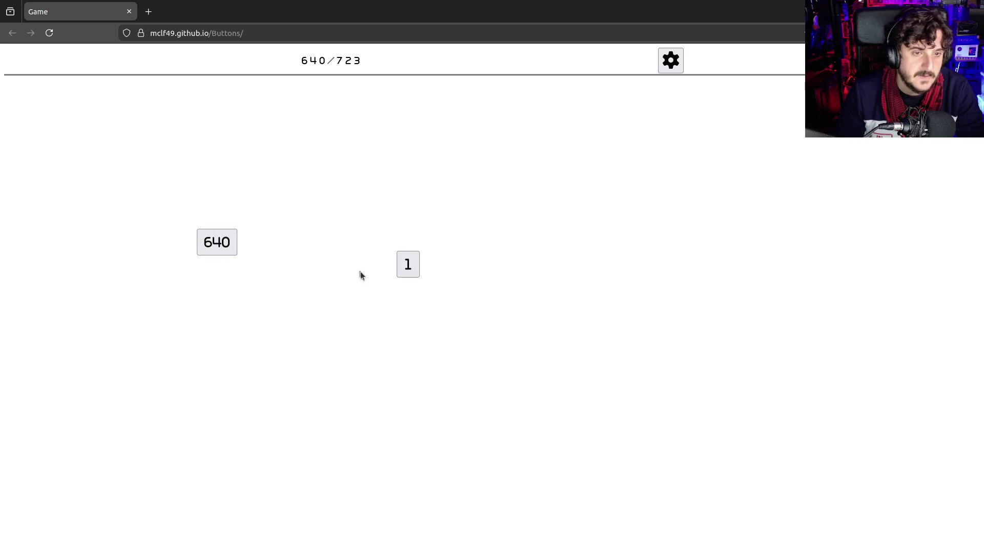
left_click(401, 265)
left_click(273, 130)
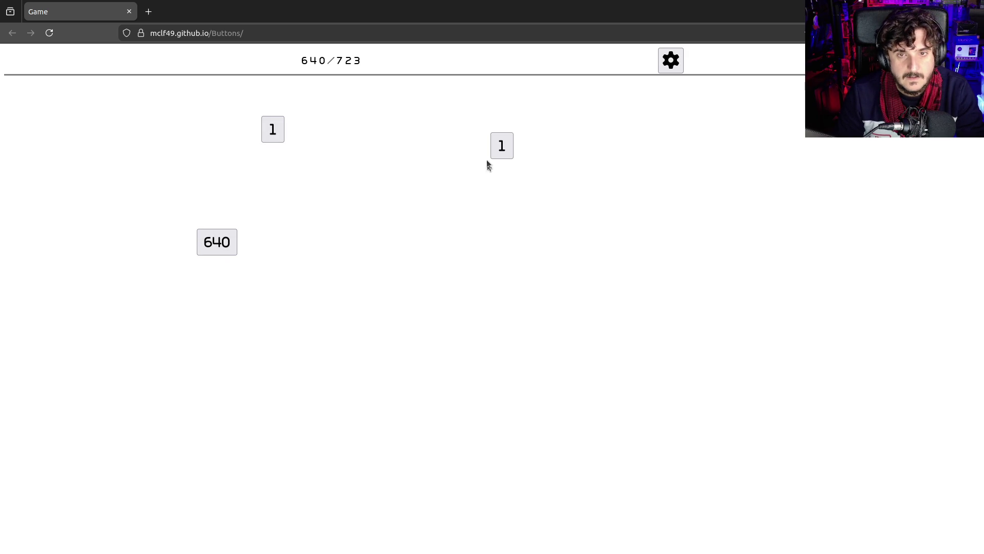
left_click_drag(338, 147, 273, 130)
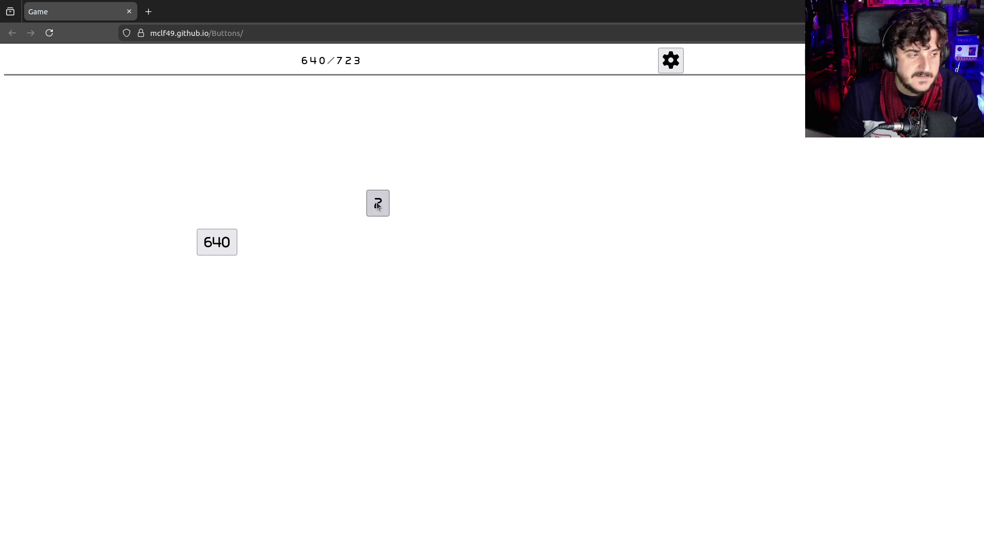
mouse_move(377, 205)
left_mouse_down()
mouse_move(341, 336)
mouse_move(336, 323)
left_mouse_up()
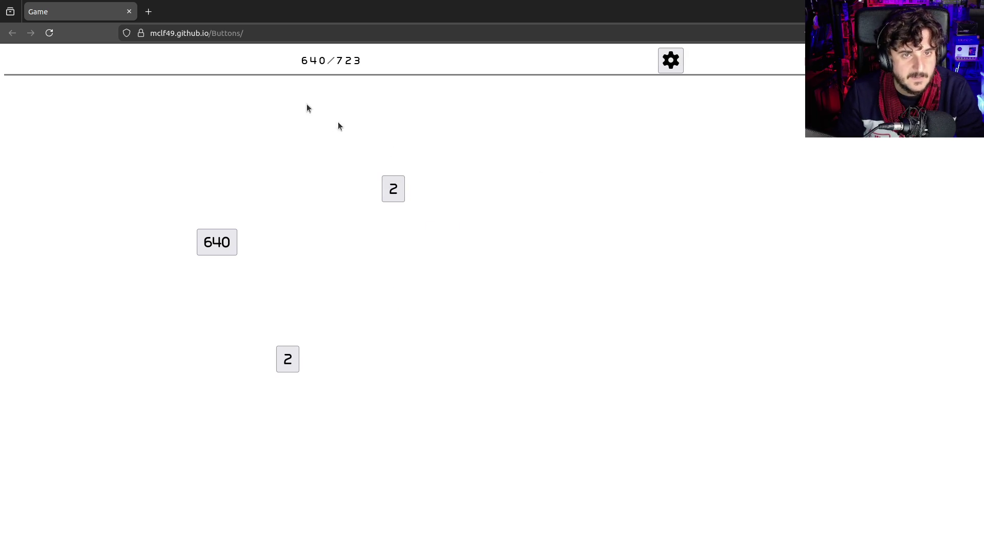
- Raise 2 to 4 and 6, then merge 6s, 12s, 24s and 48s upward toward 1472
left_click(291, 361)
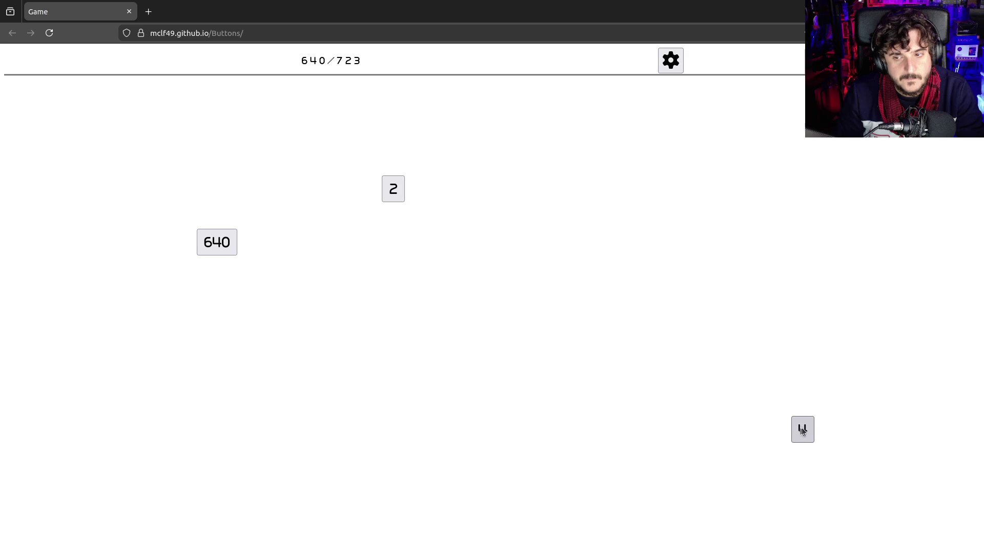
left_click(390, 189)
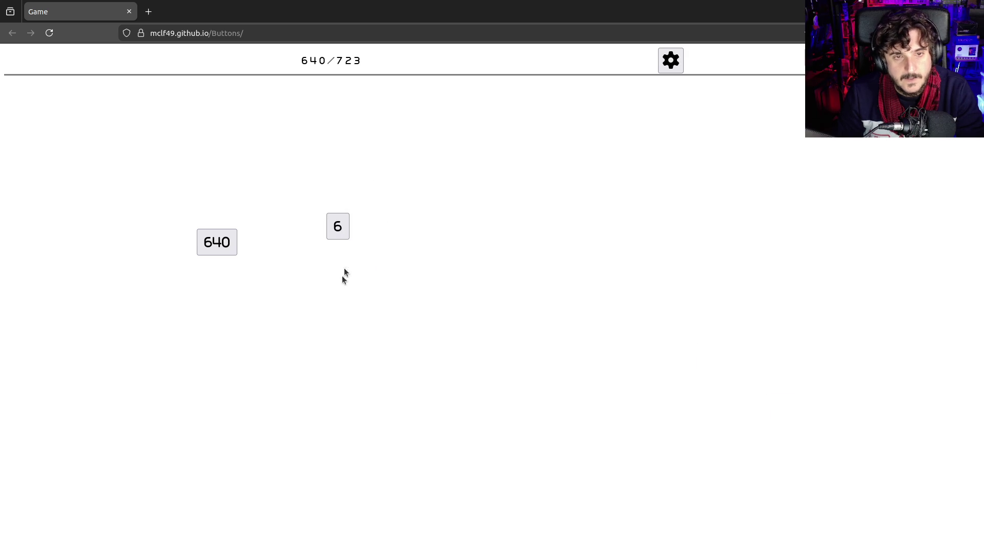
left_click(161, 300)
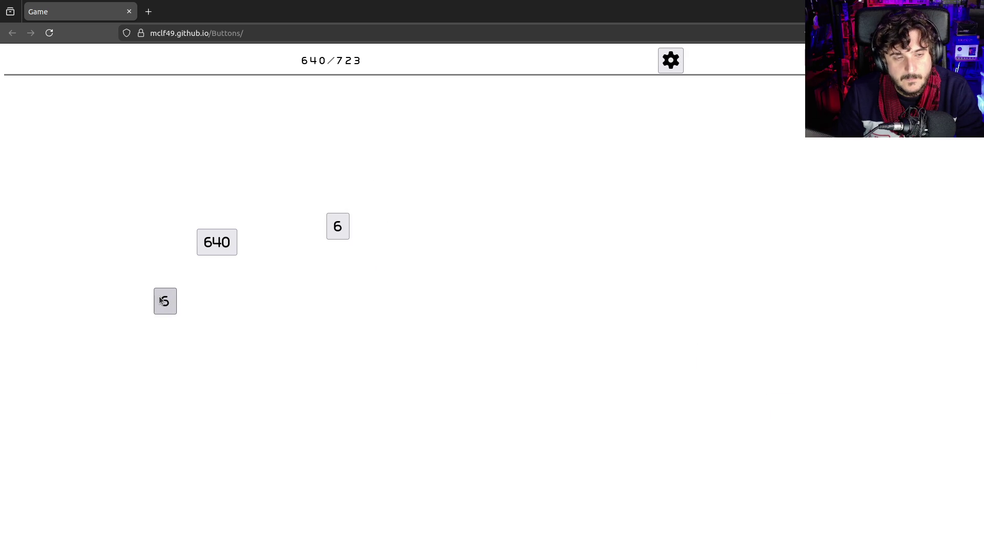
left_click_drag(161, 300, 325, 260)
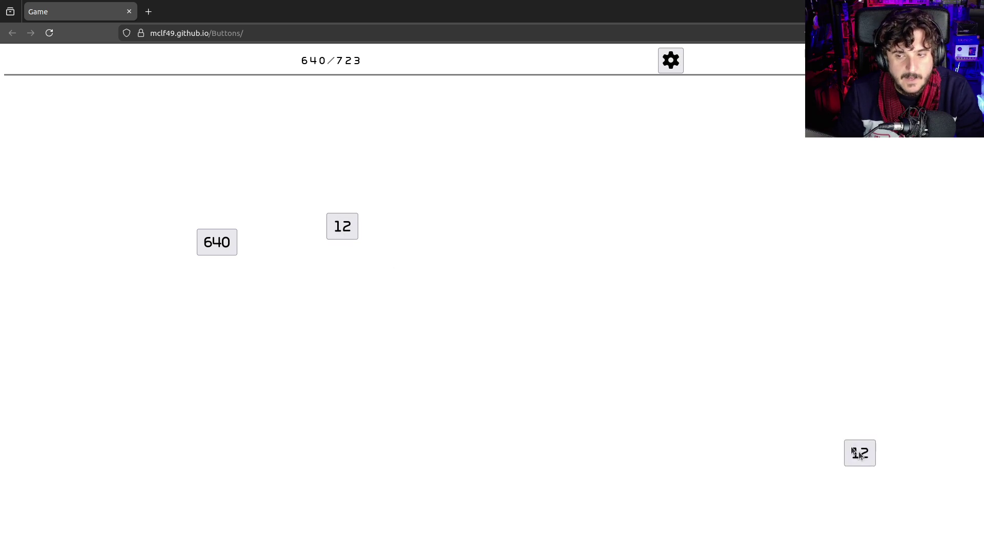
left_click_drag(861, 456, 358, 230)
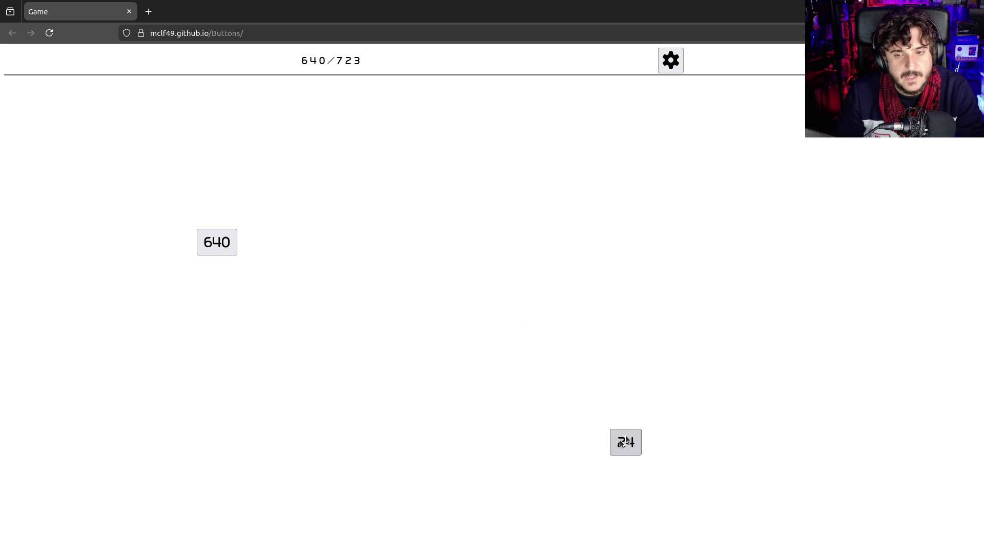
mouse_move(626, 435)
left_mouse_down()
mouse_move(200, 173)
mouse_move(178, 214)
mouse_move(251, 181)
mouse_move(387, 236)
left_mouse_up()
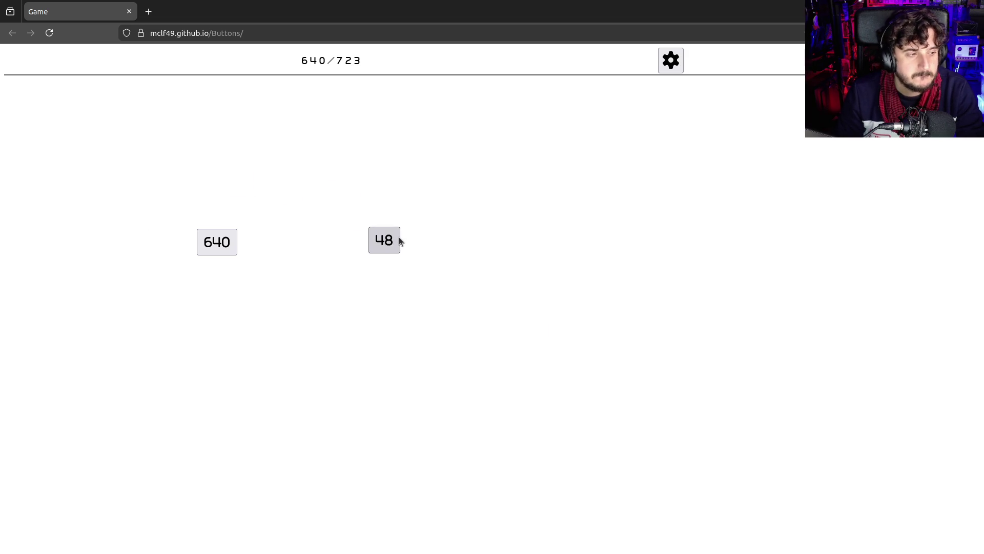
mouse_move(392, 242)
left_mouse_down()
mouse_move(179, 164)
mouse_move(217, 241)
mouse_move(401, 242)
mouse_move(297, 501)
mouse_move(180, 180)
left_mouse_up()
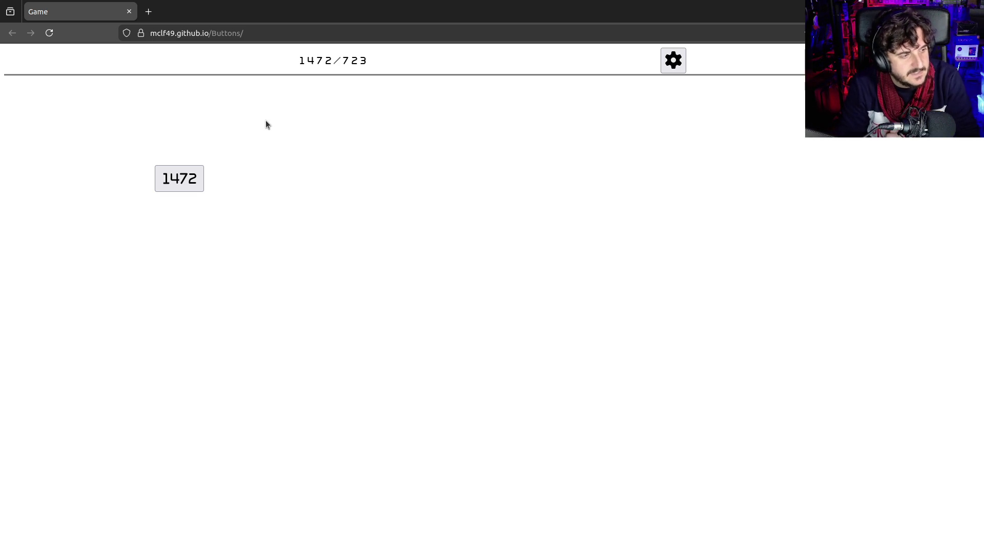
- Grow the 1472 tile through 2944, 5888, 8832 and 17664 to 26496
left_click(183, 183)
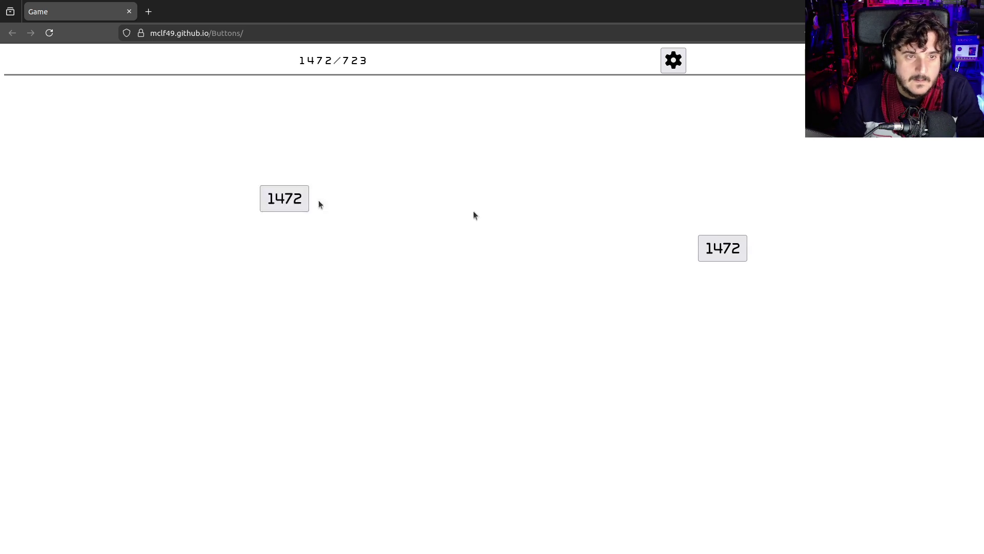
left_click(739, 248)
left_click(358, 412)
mouse_move(910, 193)
left_mouse_down()
mouse_move(456, 396)
mouse_move(370, 419)
mouse_move(194, 184)
left_mouse_up()
mouse_move(145, 233)
left_mouse_down()
mouse_move(533, 364)
mouse_move(588, 359)
left_mouse_up()
mouse_move(688, 394)
left_mouse_down()
mouse_move(860, 419)
mouse_move(304, 309)
mouse_move(534, 272)
mouse_move(547, 278)
mouse_move(284, 521)
mouse_move(185, 477)
mouse_move(298, 197)
mouse_move(302, 204)
left_mouse_up()
- Press the 26496 tile until it reads 79488, then open DevTools with F12
left_click(304, 309)
left_click(303, 309)
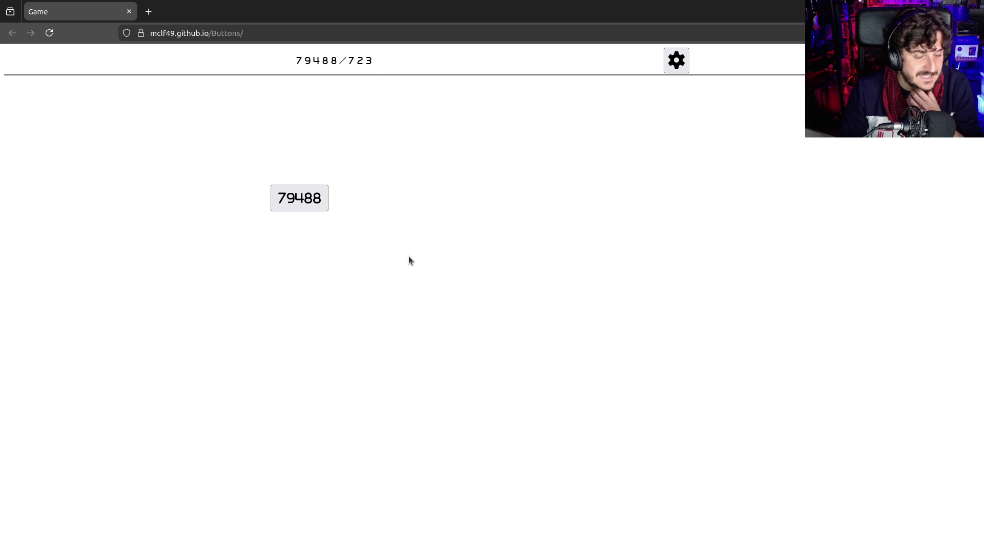
key("F12")
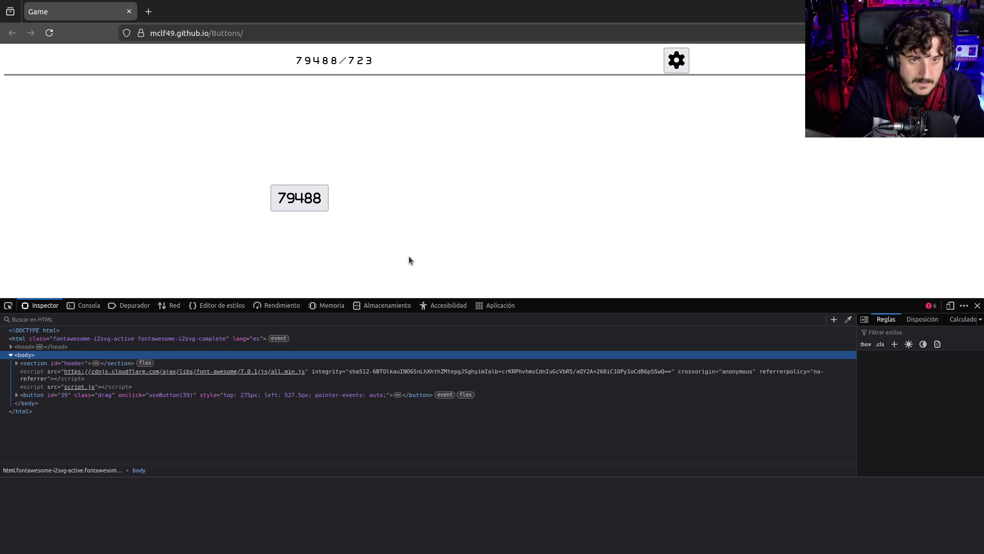
- Pick the score digit in the Inspector and expand the <head> and <style> markup
left_click(6, 308)
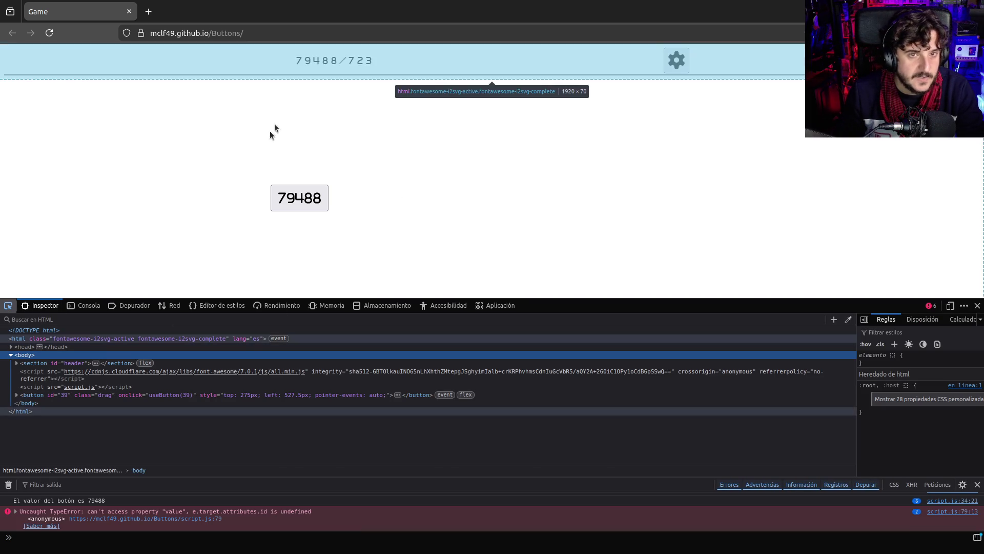
left_click(307, 60)
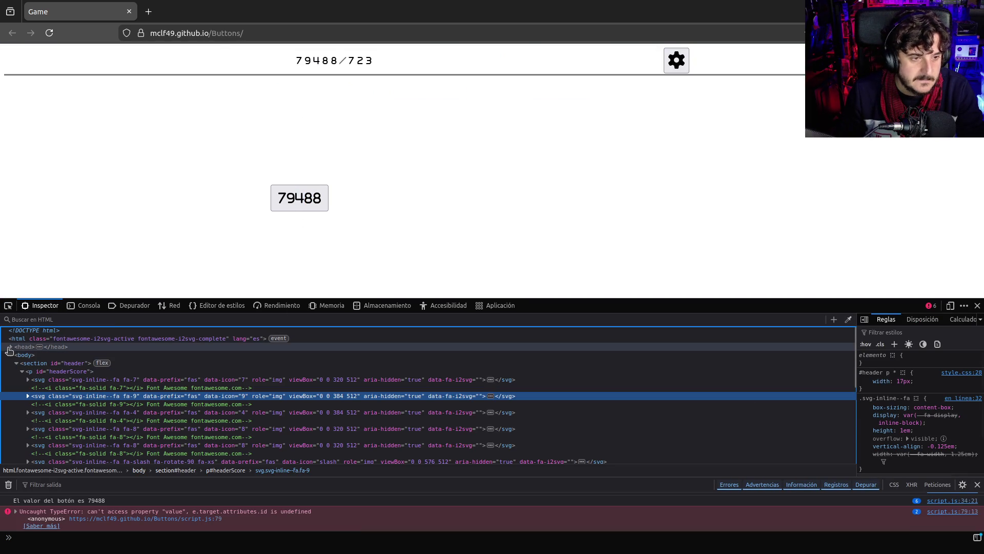
left_click(10, 346)
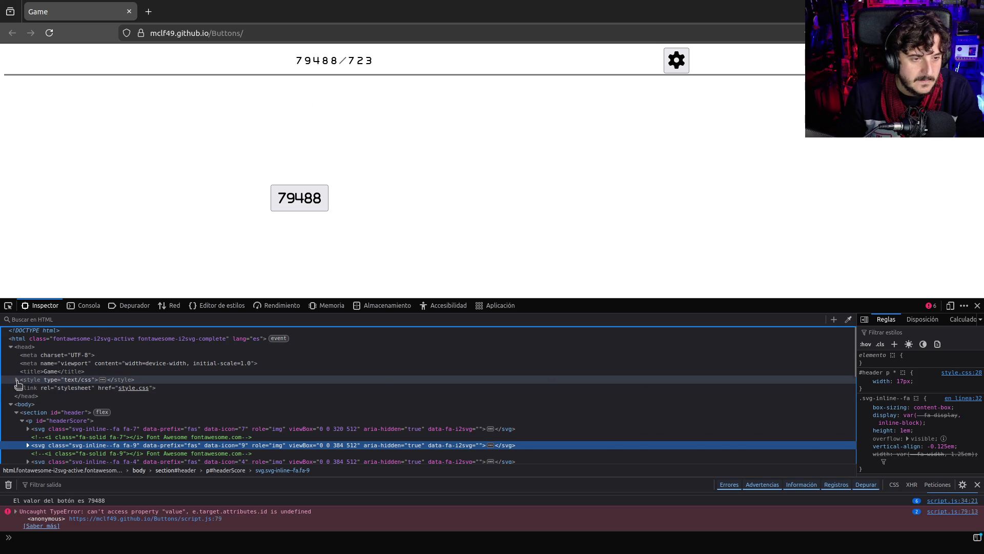
left_click(16, 380)
scroll(61, 405, "down", 10)
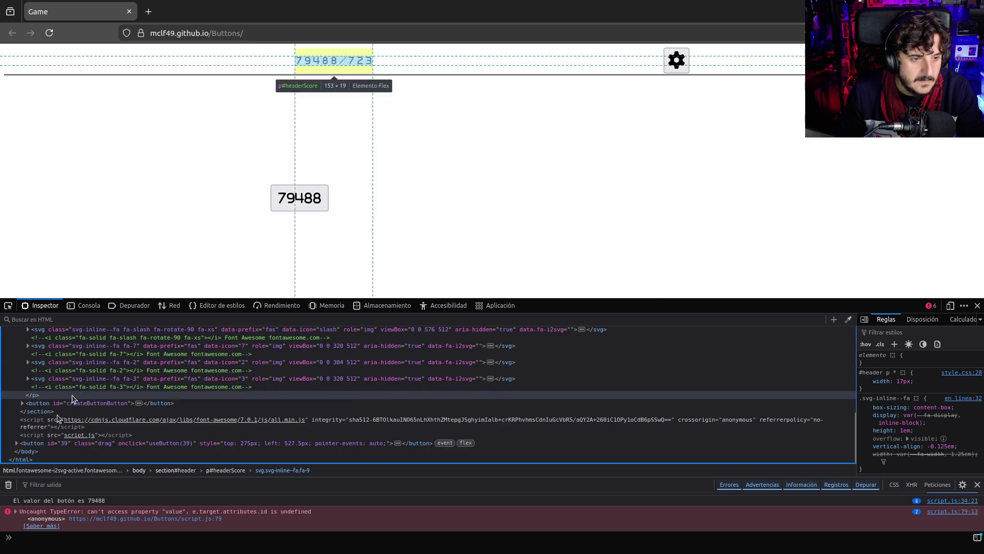
- Select the <script src="script.js"> tag and open script.js in the Debugger
left_click(81, 435)
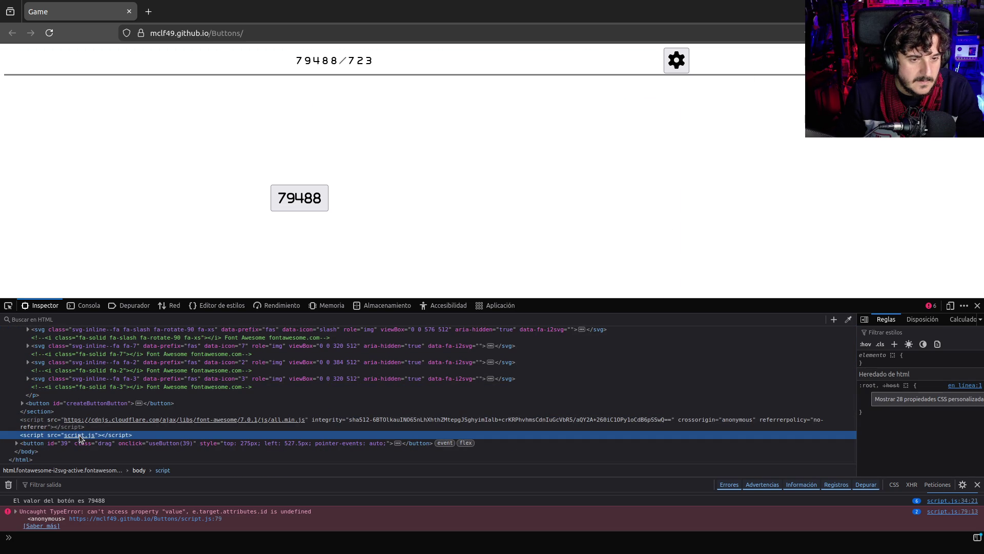
double_click(79, 435)
key("Escape")
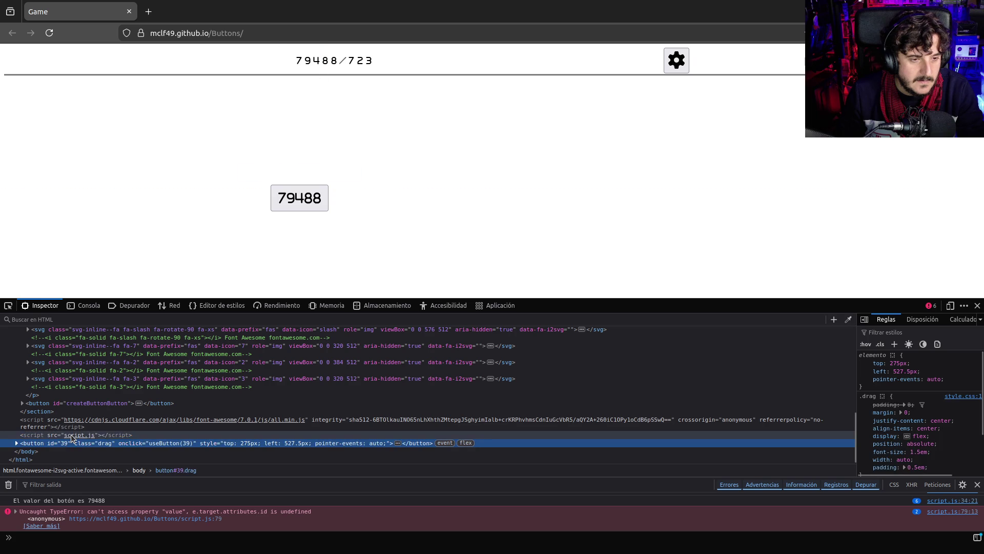
left_click(71, 435, "ctrl")
scroll(296, 391, "down", 2)
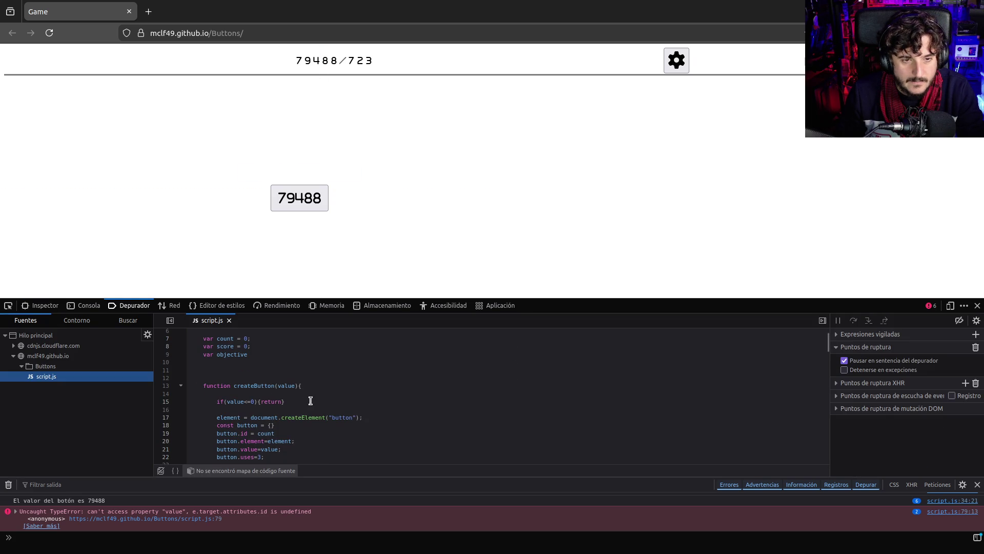
- Search script.js for 'objective' and read through the updateScorer code
scroll(309, 398, "up", 2)
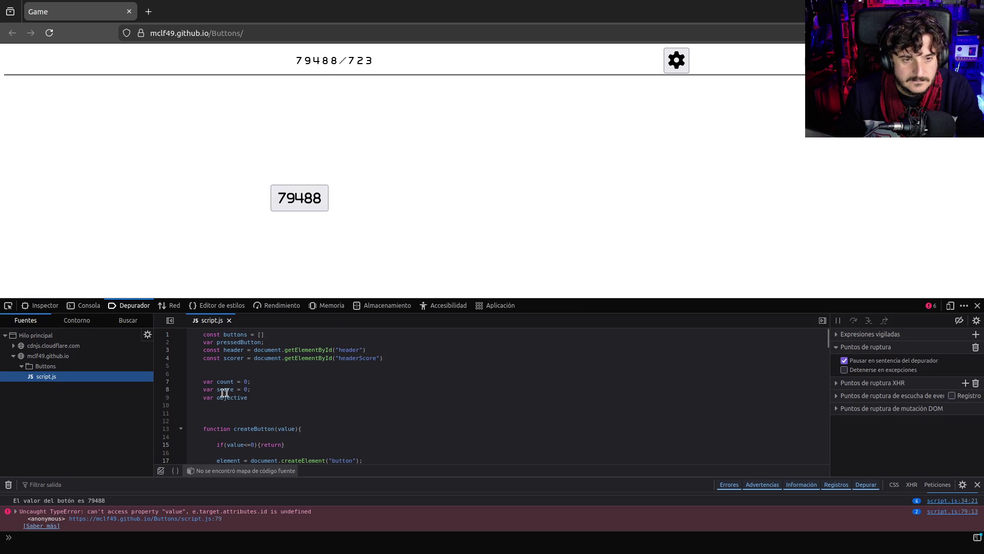
double_click(226, 398)
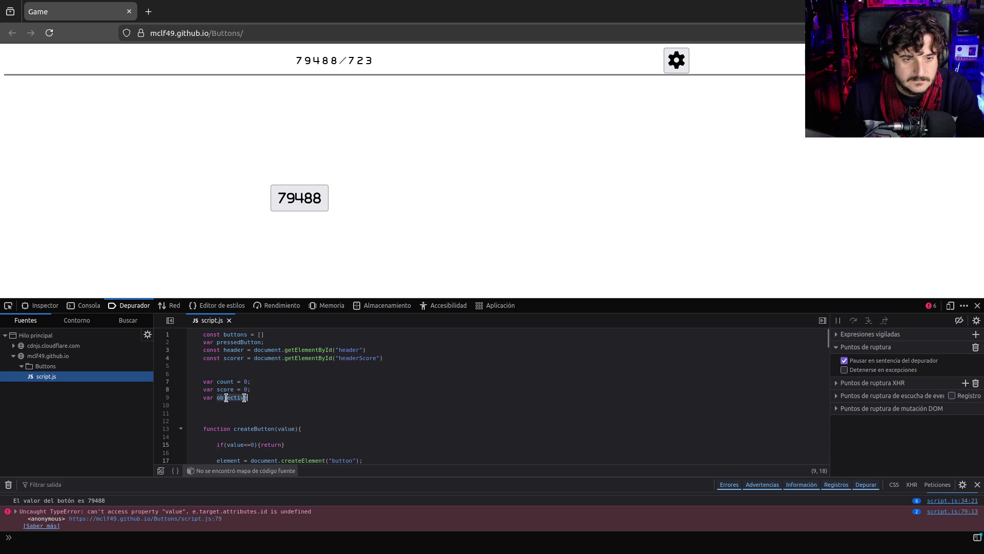
key("ctrl+g")
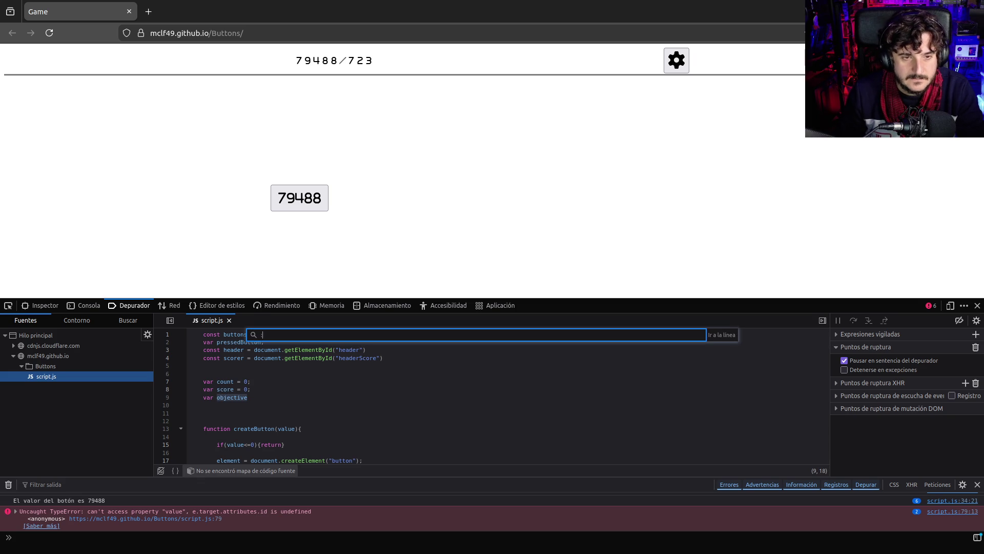
key("BackSpace")
type("objective")
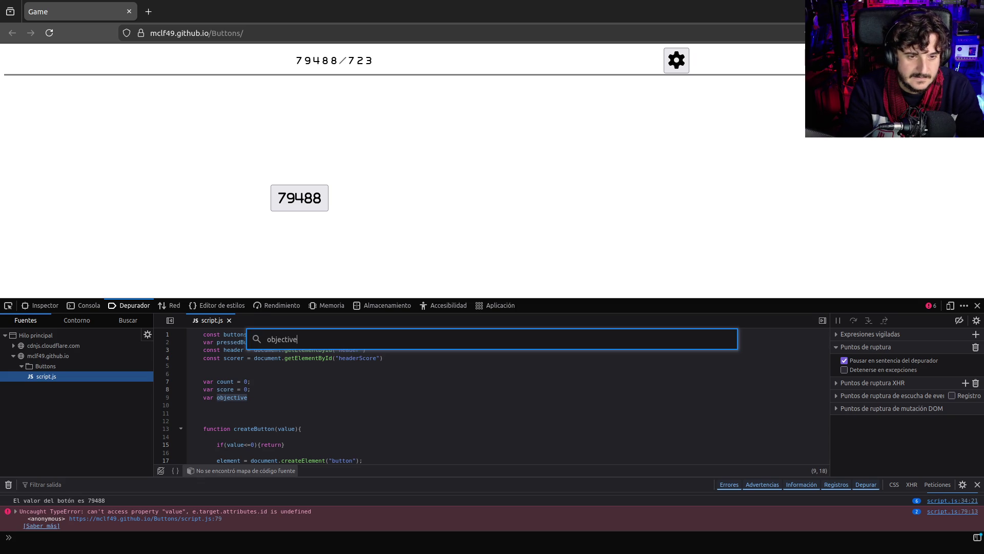
key("Escape")
scroll(298, 410, "down", 7)
scroll(298, 415, "down", 15)
scroll(298, 417, "down", 3)
scroll(298, 417, "down", 2)
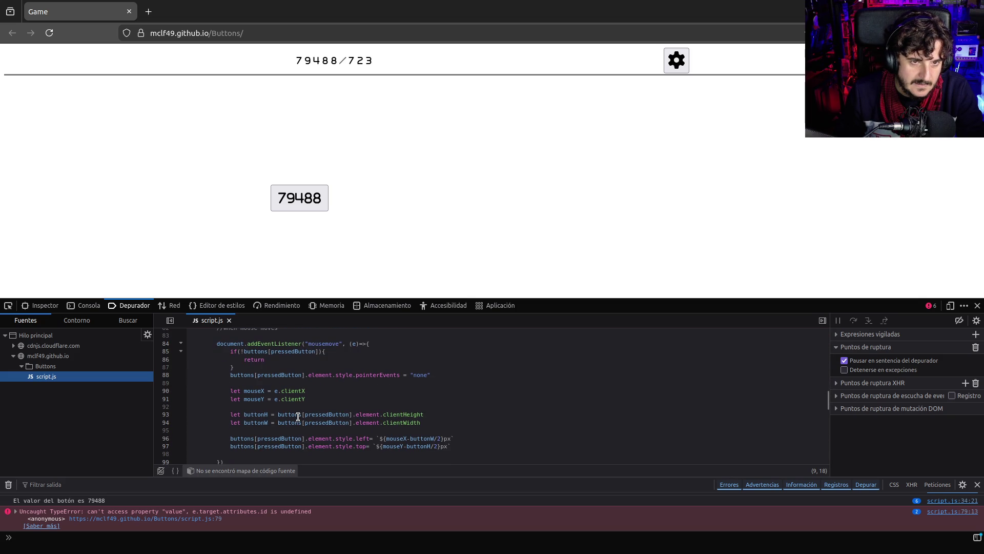
scroll(298, 417, "down", 15)
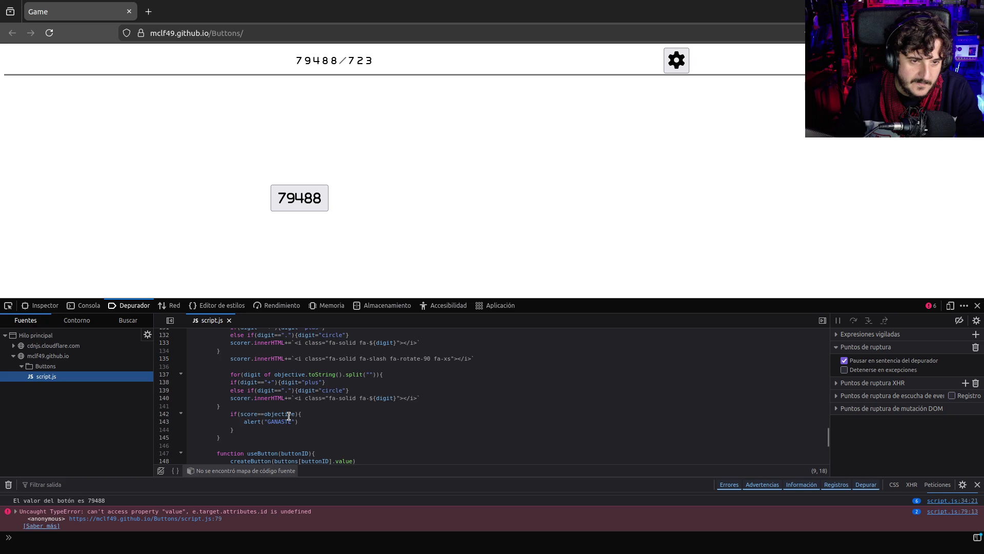
scroll(289, 416, "up", 4)
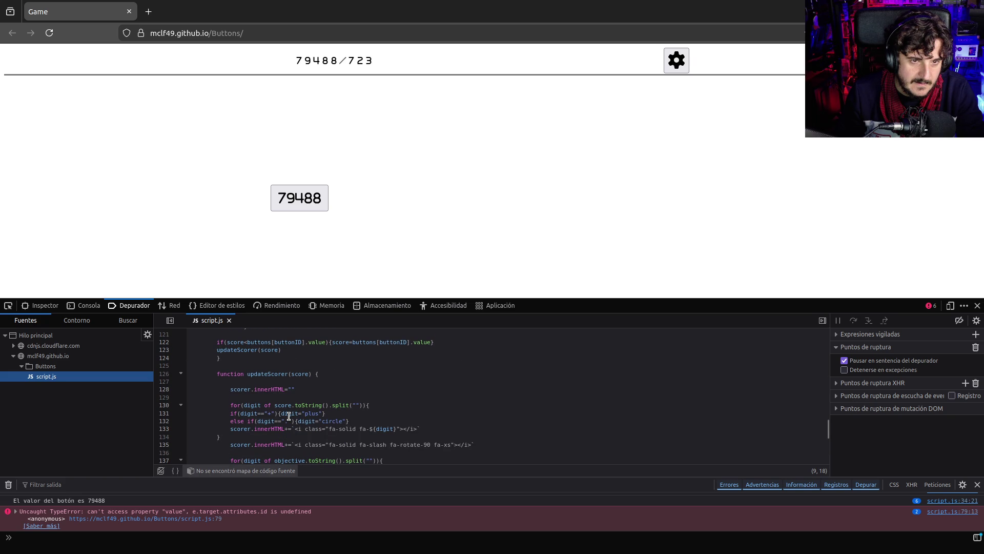
- Press the 79488 tile twice, use the console, and reload into a 1/5011 round
left_click(298, 202)
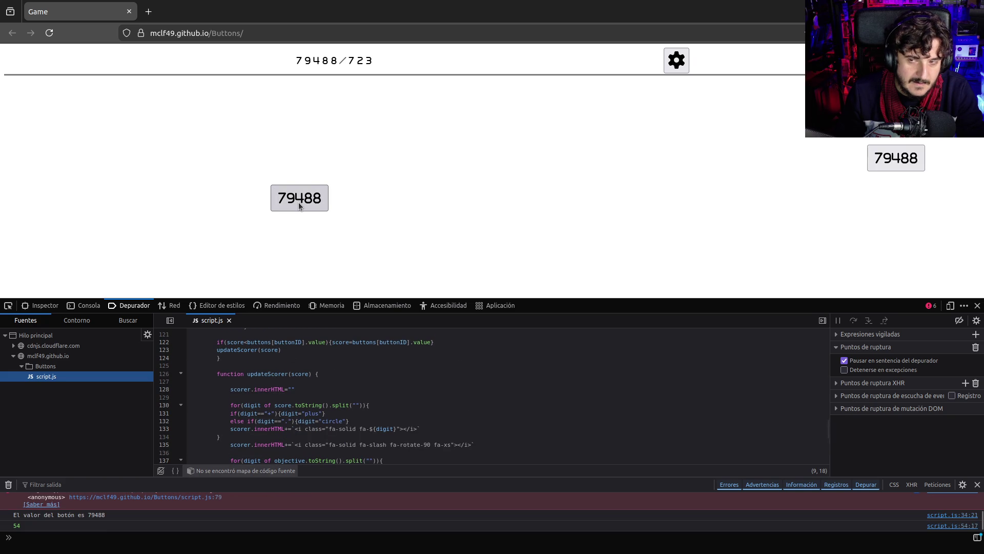
left_click(299, 202)
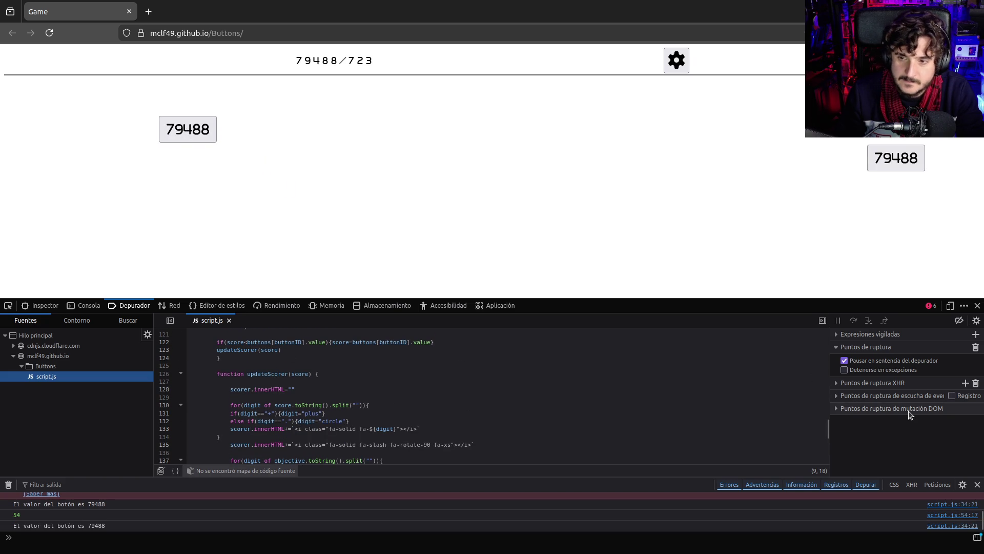
left_click(39, 535)
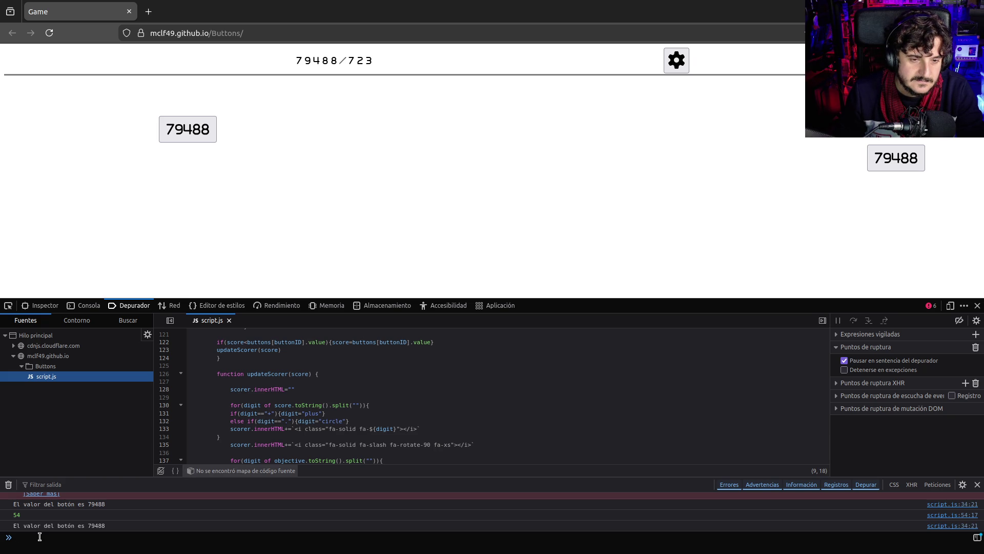
left_click(467, 194)
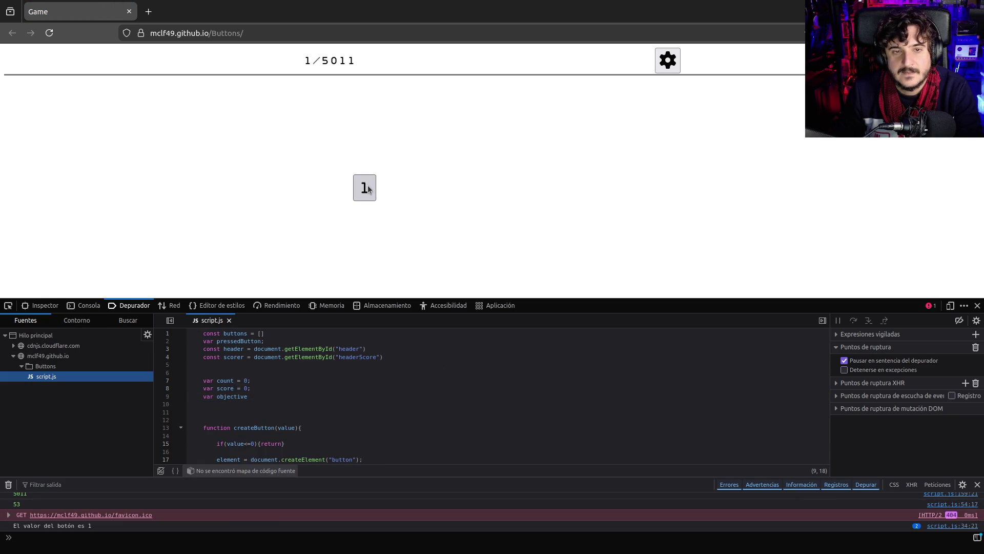
- Spawn a second 1 tile and select its button node with the Ctrl+Shift+C picker
left_click(367, 186)
key("ctrl+shift+c")
left_click(238, 158)
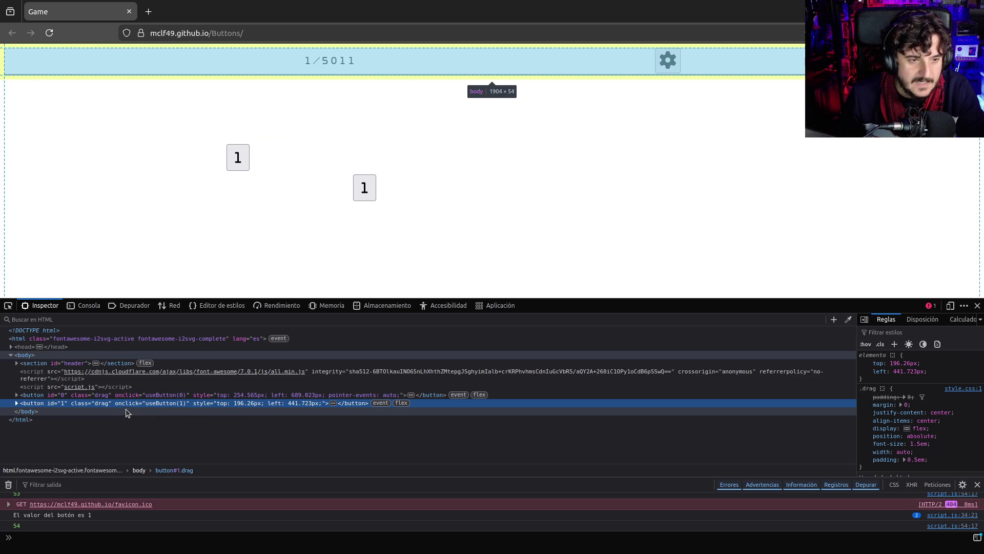
- Expand and inspect the button nodes and their onclick attributes in the Inspector
double_click(170, 404)
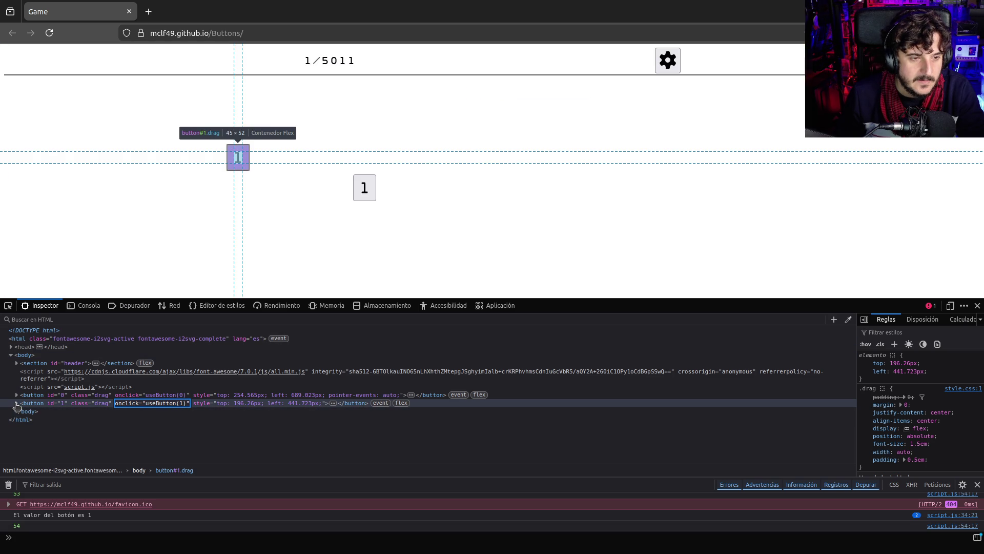
left_click(16, 403)
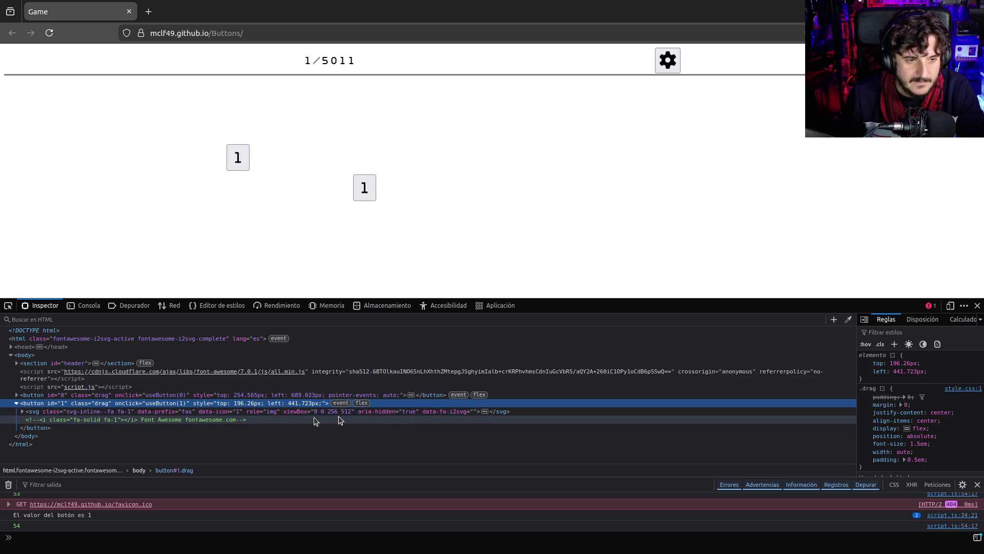
left_click(21, 412)
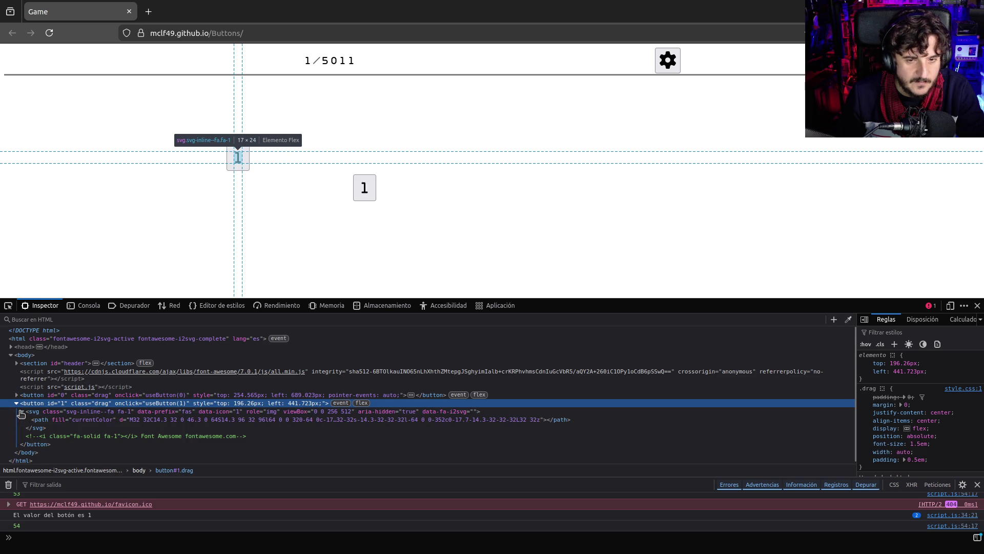
left_click(21, 411)
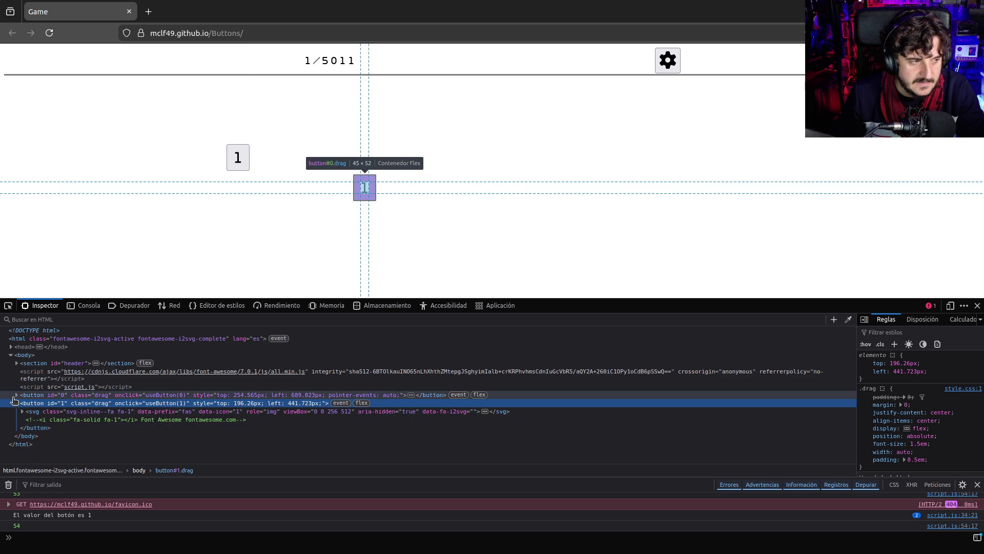
left_click(17, 394)
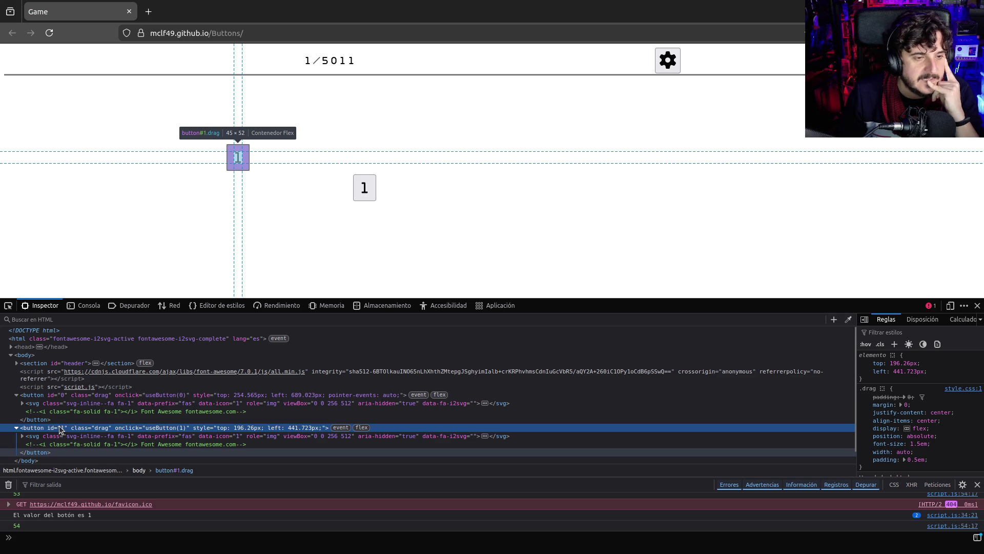
- Spawn a third button and change its onclick to useButton(5010)
left_click(358, 182)
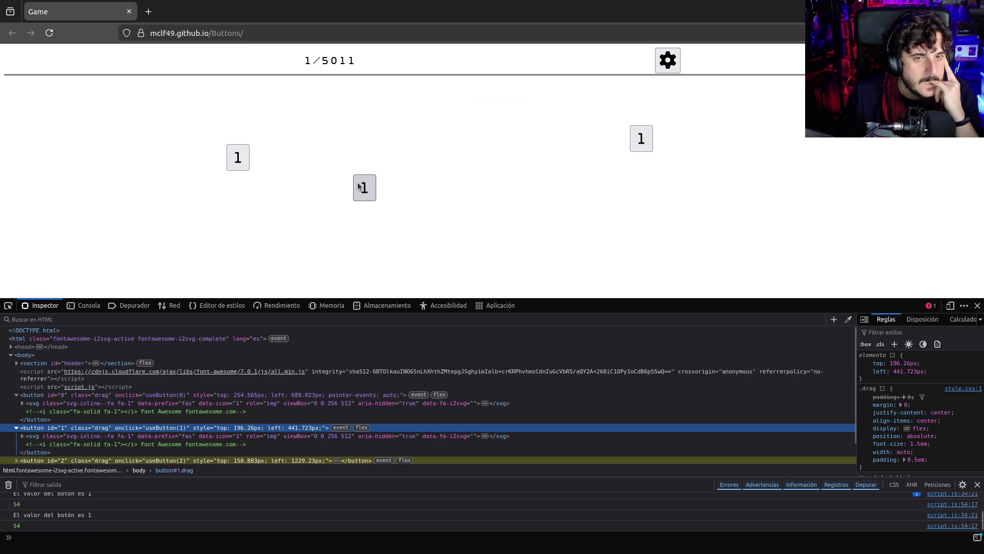
scroll(65, 446, "down", 1)
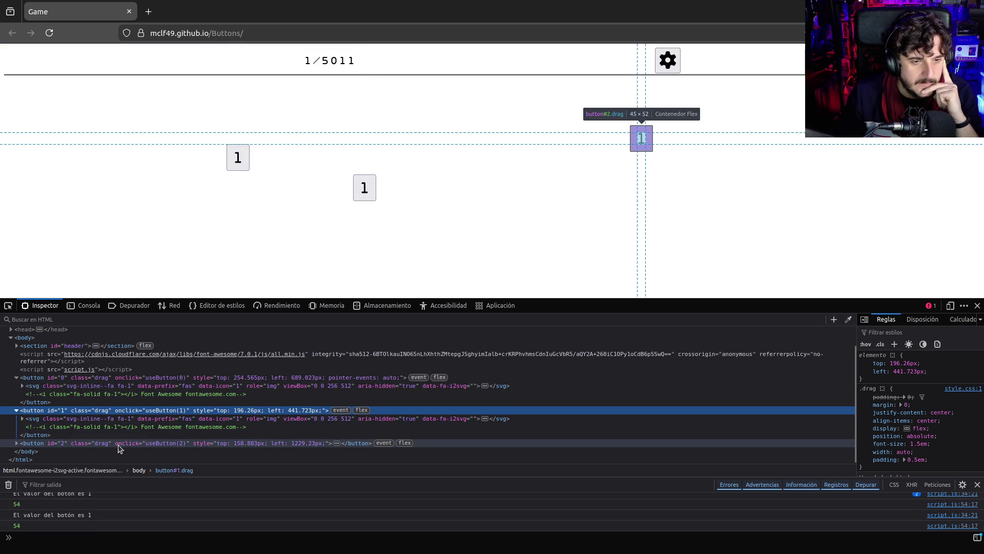
left_click(179, 442)
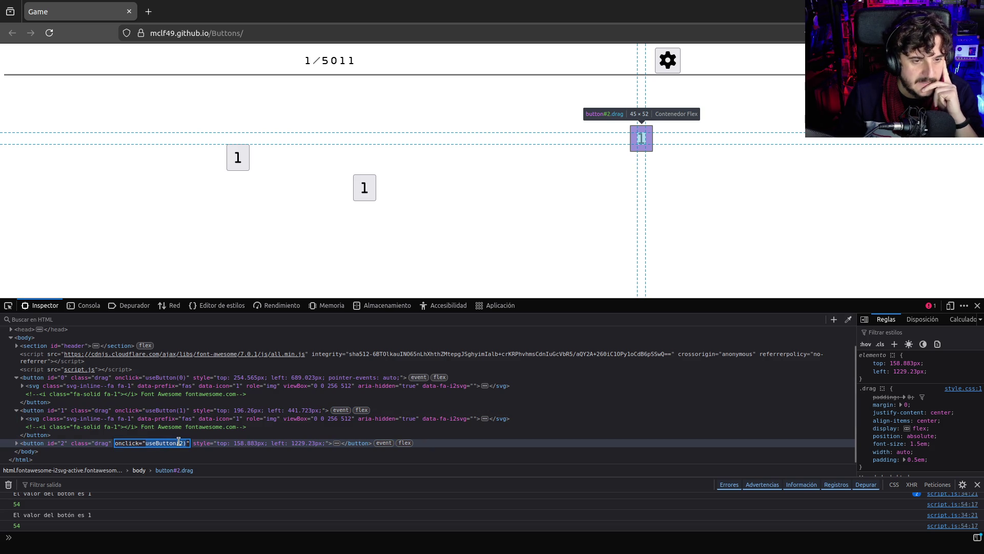
key("Right")
key("Left")
key("Left")
key("BackSpace")
type("50")
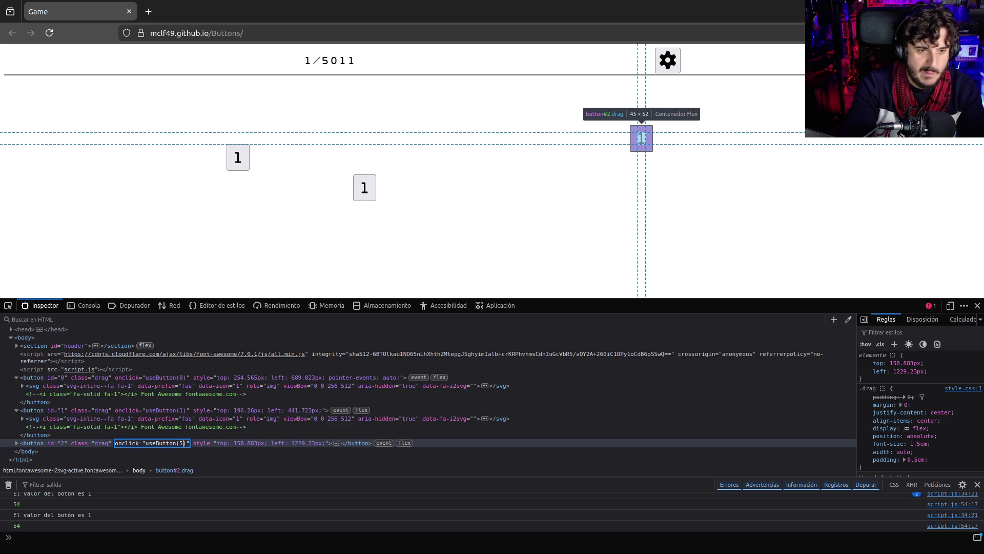
type("10")
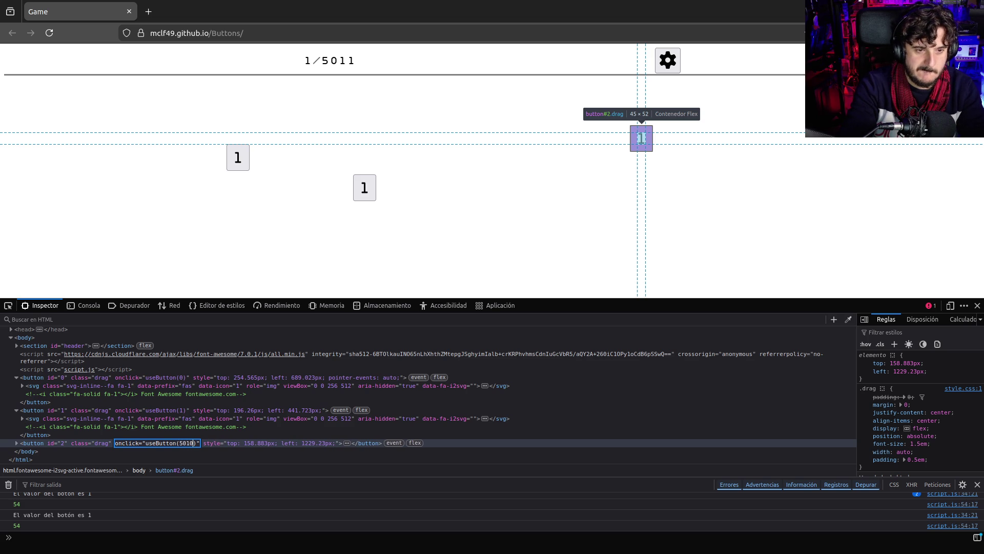
key("Return")
- Test the edited third button twice in the game and close DevTools
left_click(433, 262)
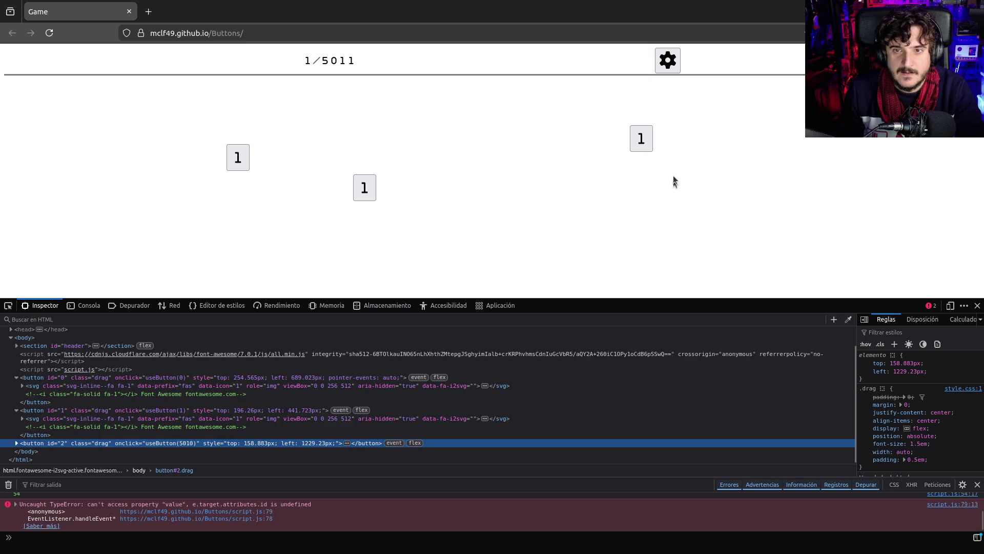
left_click(640, 145)
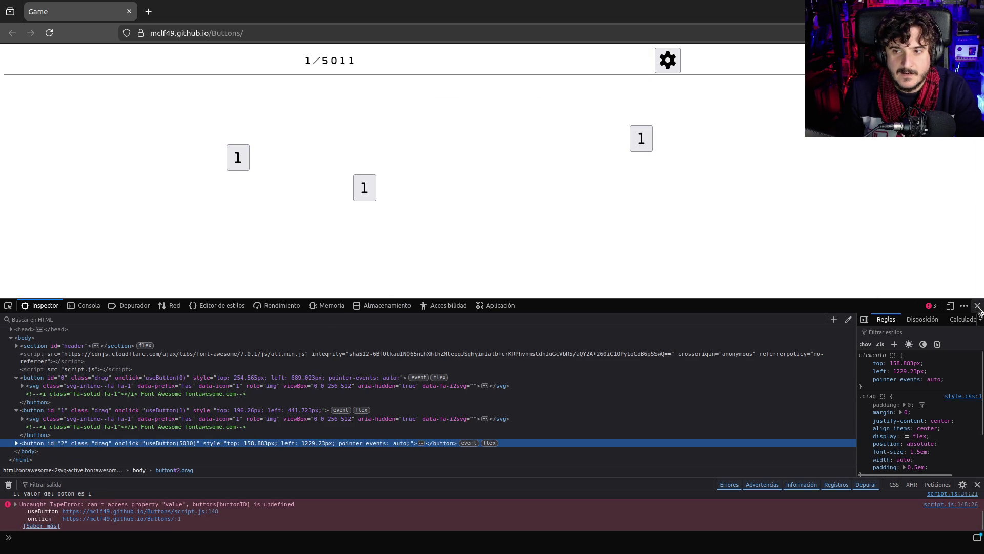
left_click(978, 305)
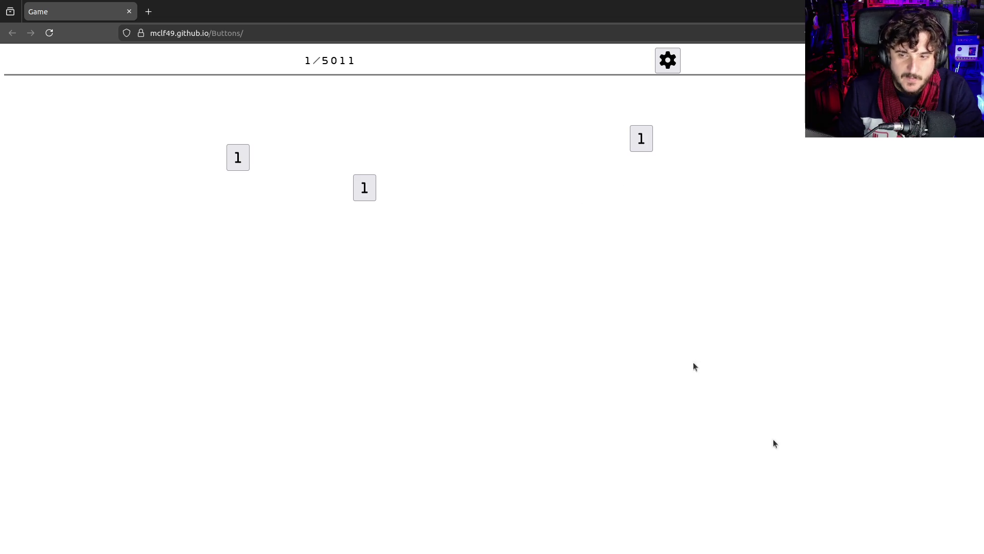
- Reopen DevTools with the element picker and highlight the 'attributes.id is undefined' TypeError in the console
key("F12")
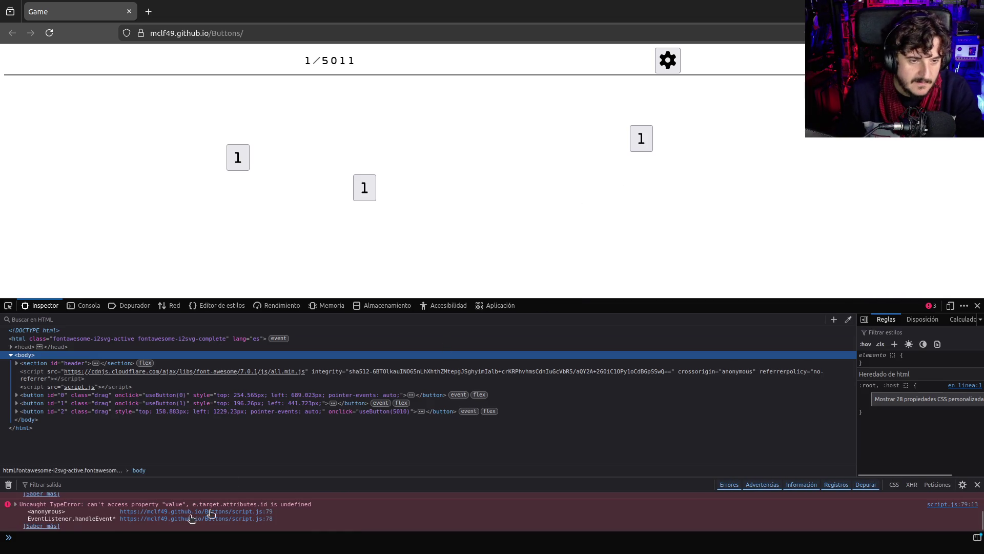
left_click(8, 305)
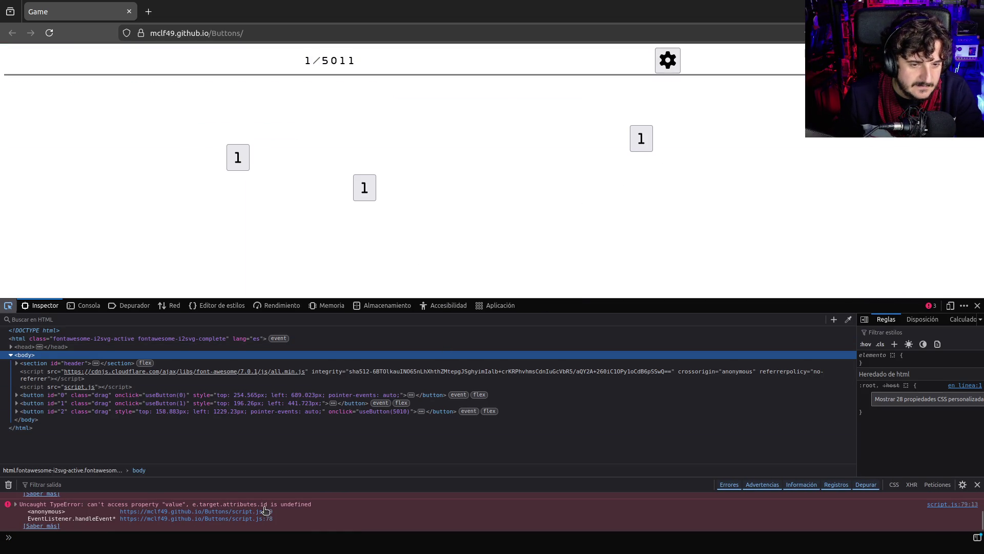
left_click_drag(244, 505, 316, 508)
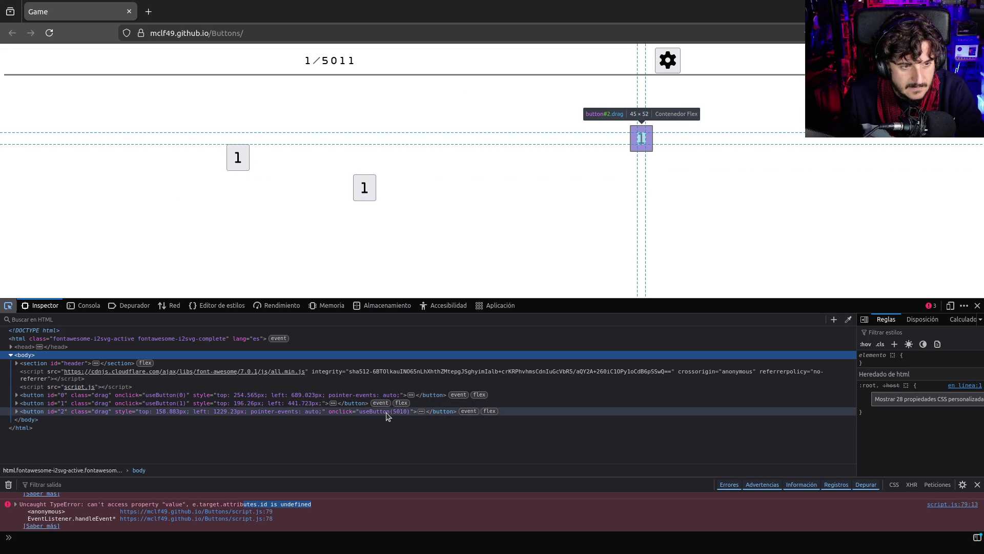
- Change the third button's onclick attribute back to useButton(2)
left_click(16, 412)
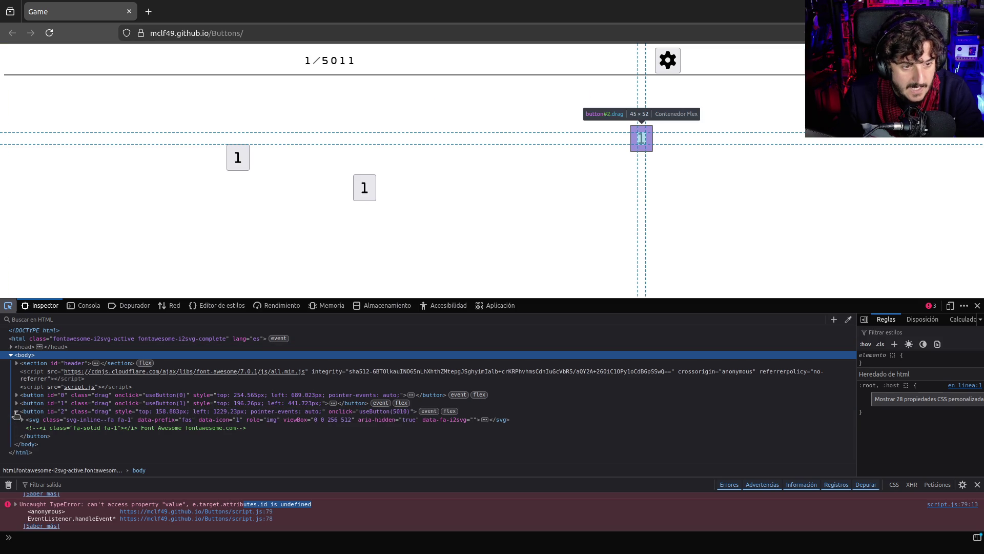
left_click(16, 412)
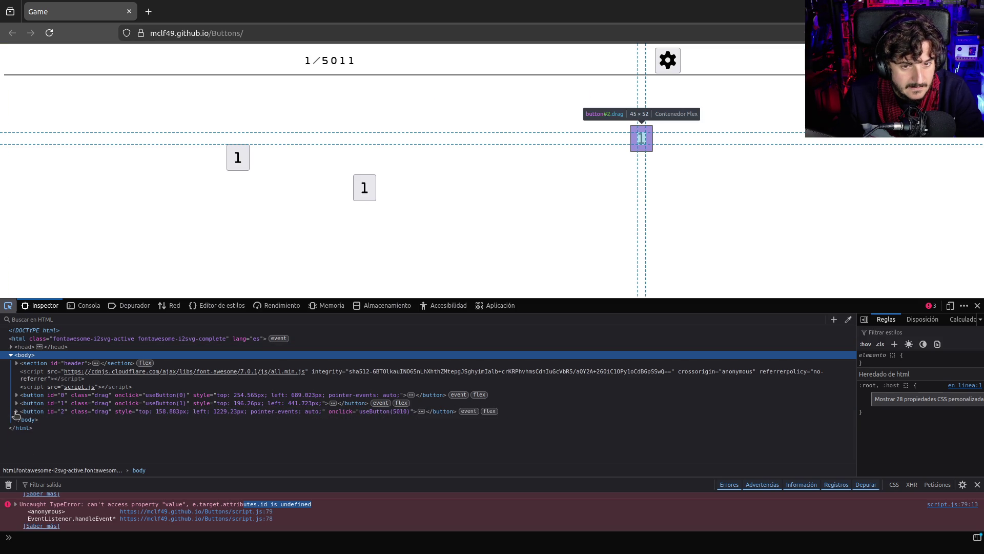
left_click(402, 411)
left_click(402, 411)
double_click(402, 412)
type("2")
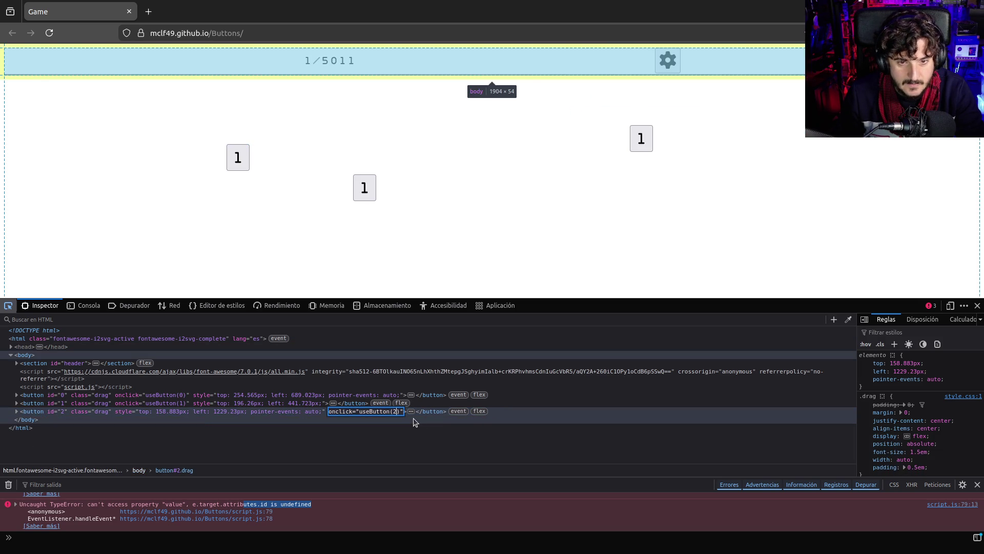
key("Return")
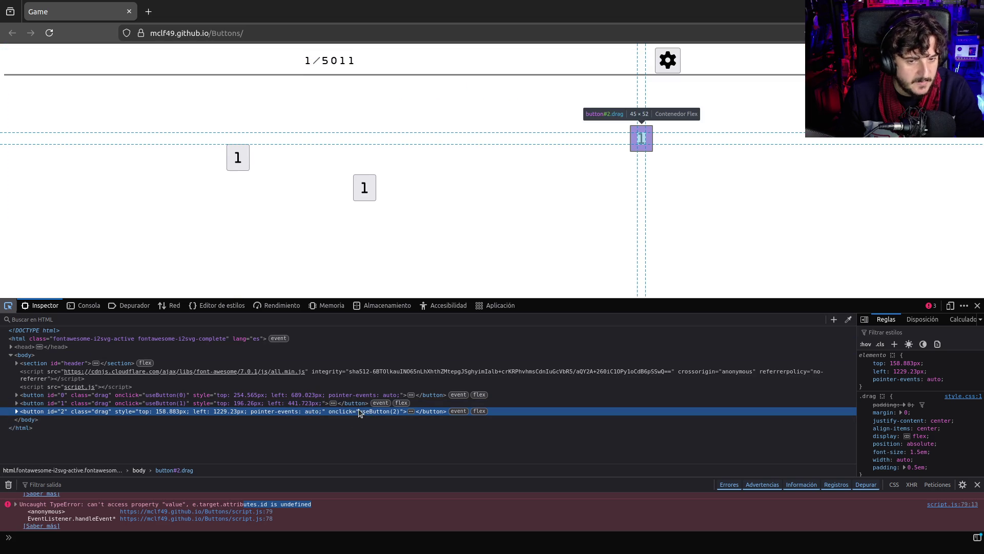
- Review the full console log, then open the chainmail photo in Discord
left_click(77, 308)
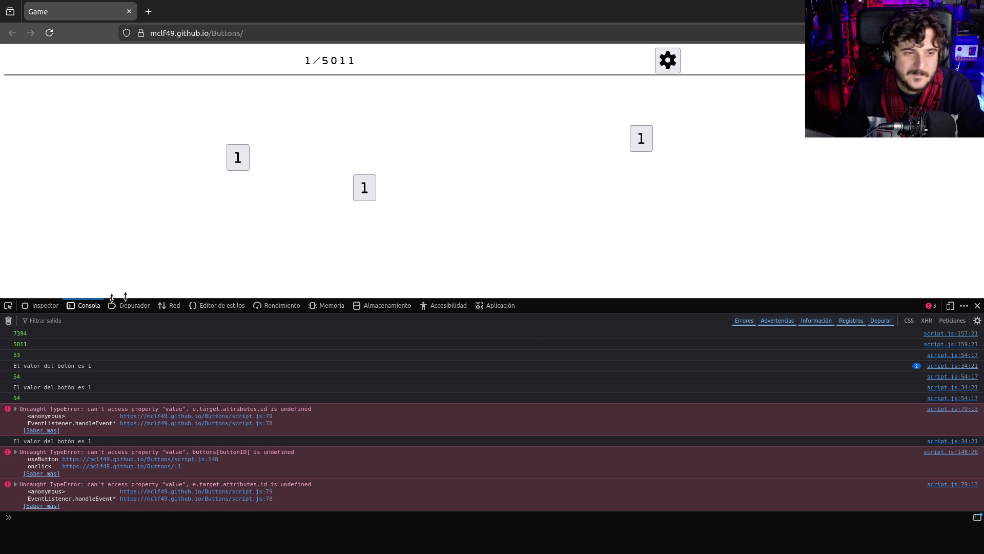
left_click(49, 306)
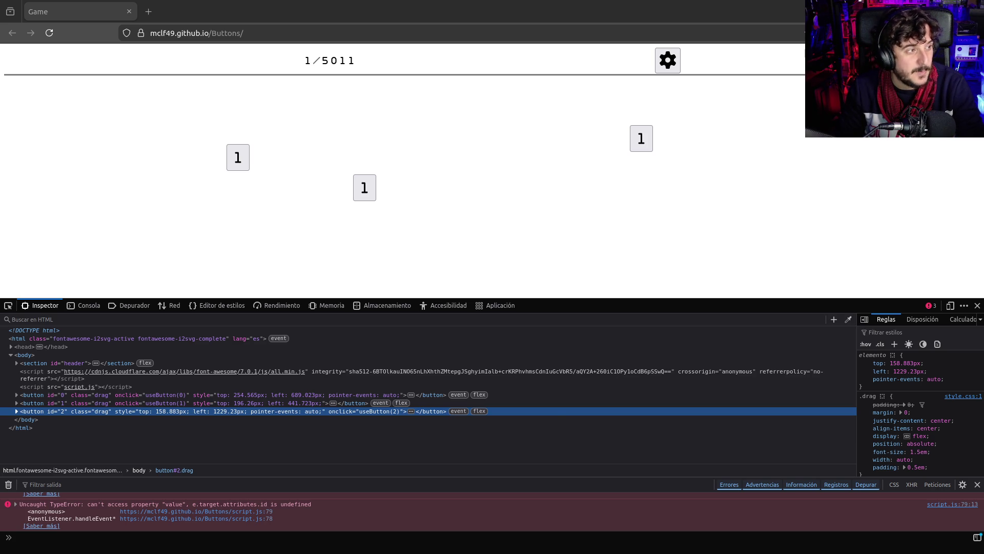
key("alt+Tab")
left_click(387, 333)
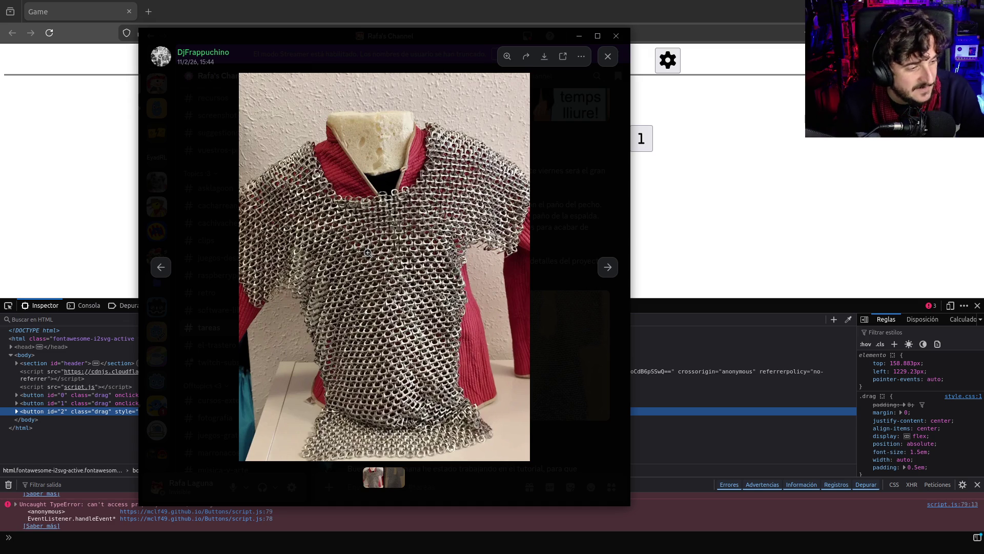
- Maximize the chainmail photo viewer, then hide Discord to get back to Firefox
double_click(357, 37)
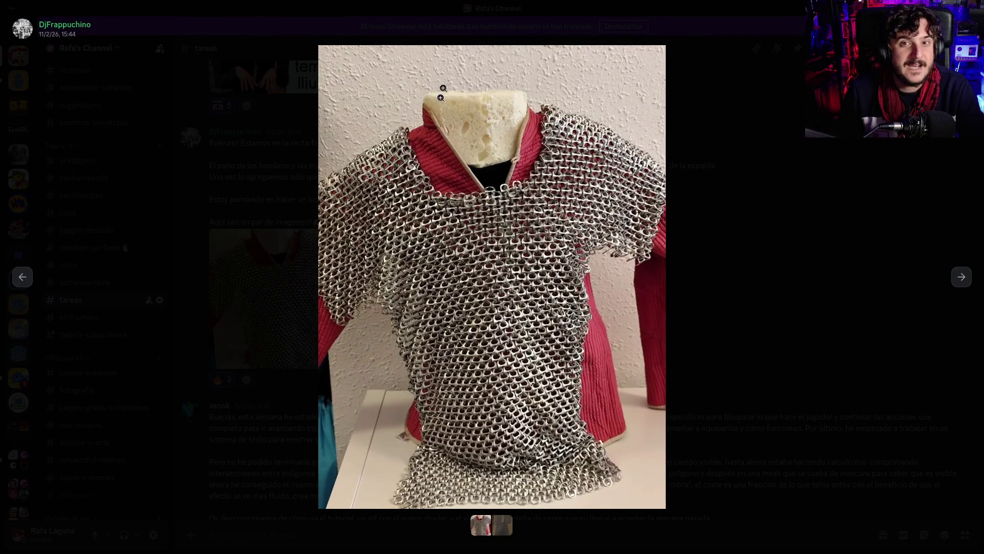
key("super+h")
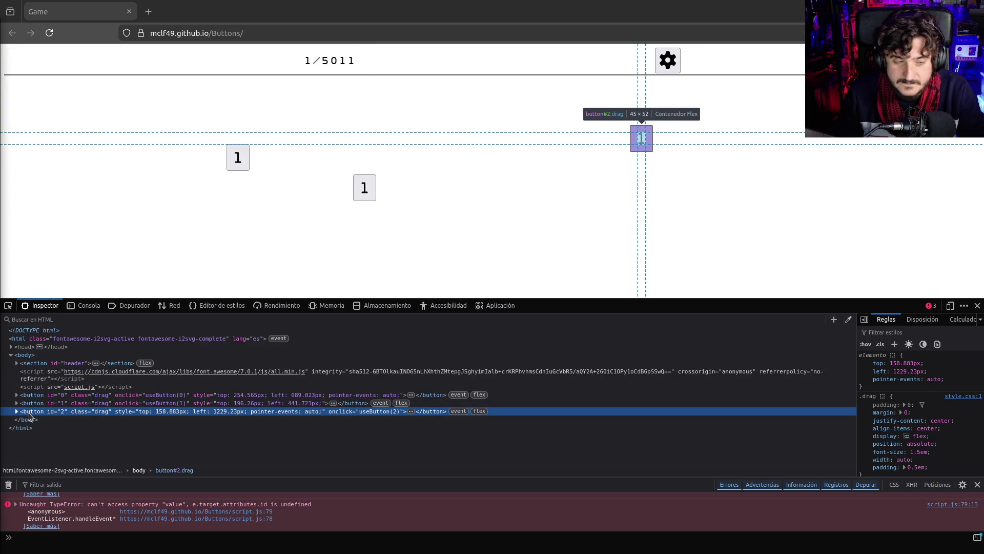
- Load the game's script.js source in a new tab by appending script.js to the page URL
left_click(74, 388)
left_click(75, 387)
left_click_drag(63, 387, 87, 387)
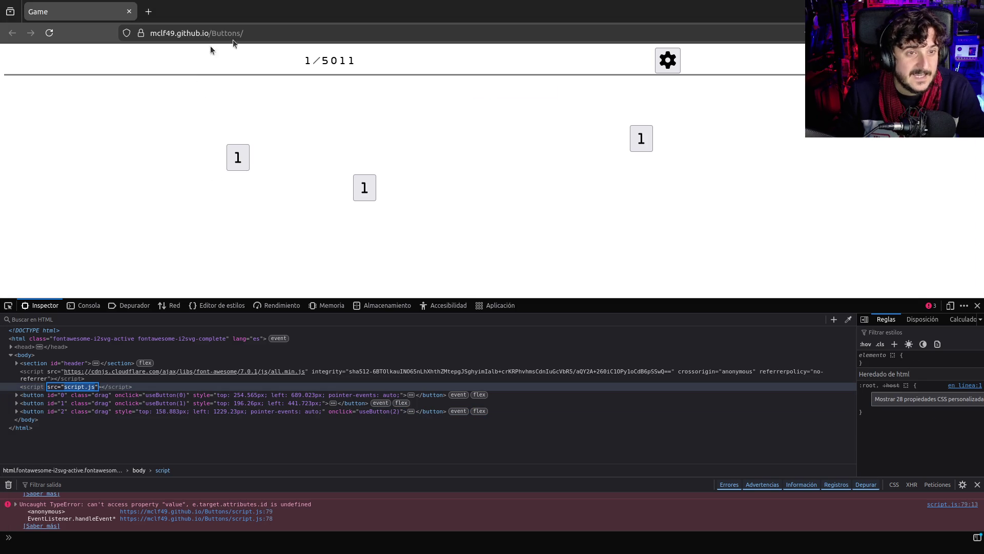
left_click(286, 32)
left_click(286, 32)
type("script.js")
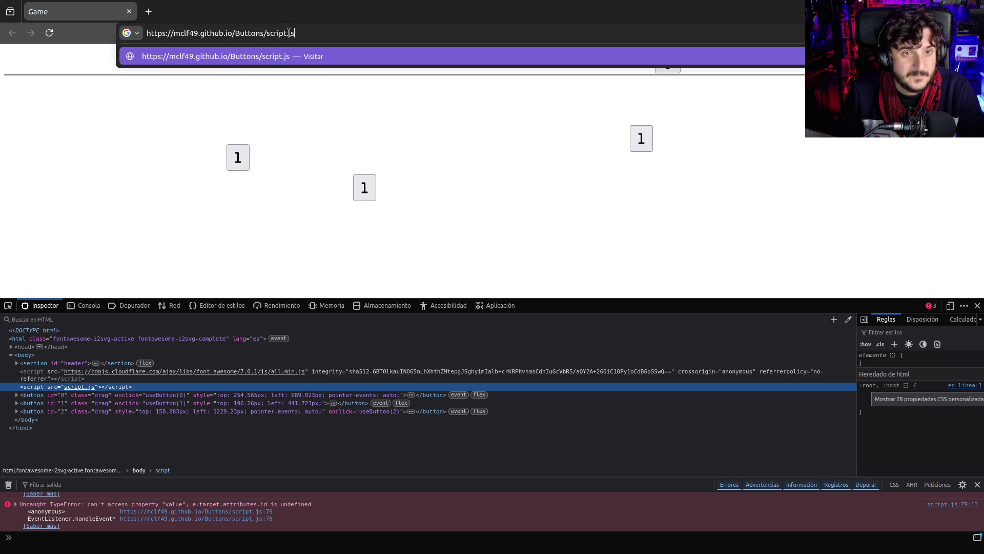
triple_click(245, 32)
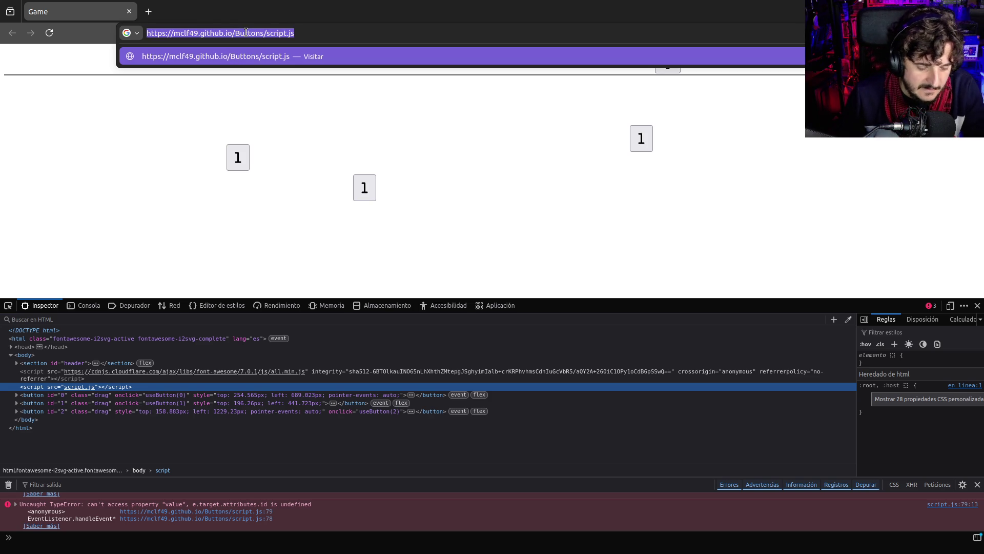
key("ctrl+c")
key("ctrl+t")
key("ctrl+v")
key("Return")
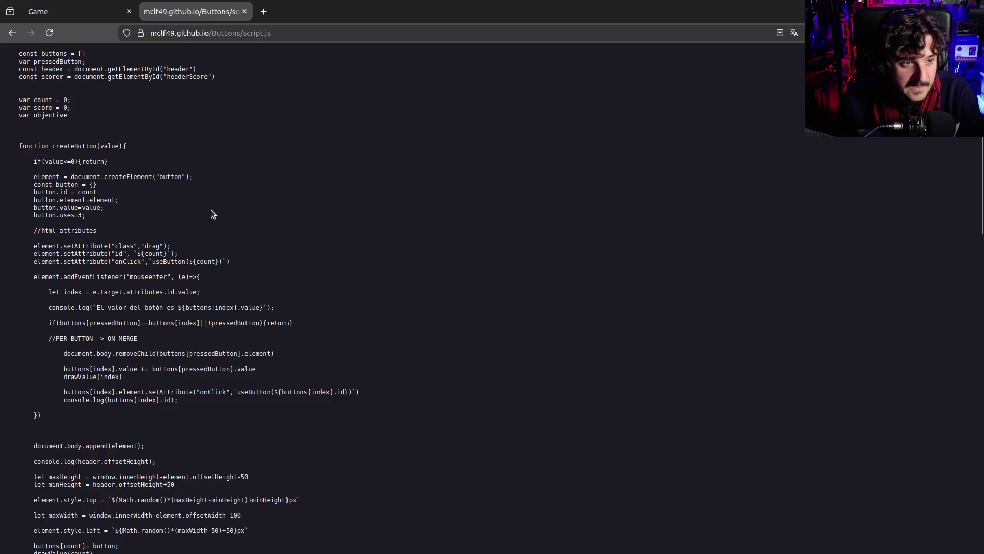
triple_click(36, 213)
left_click(108, 232)
double_click(28, 214)
left_click(172, 212)
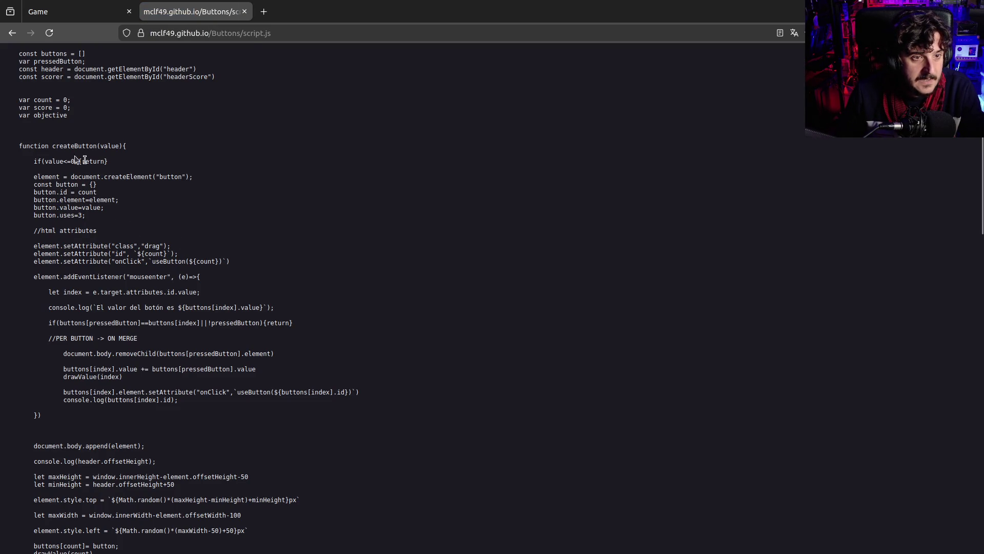
left_click_drag(56, 161, 126, 163)
left_click(125, 163)
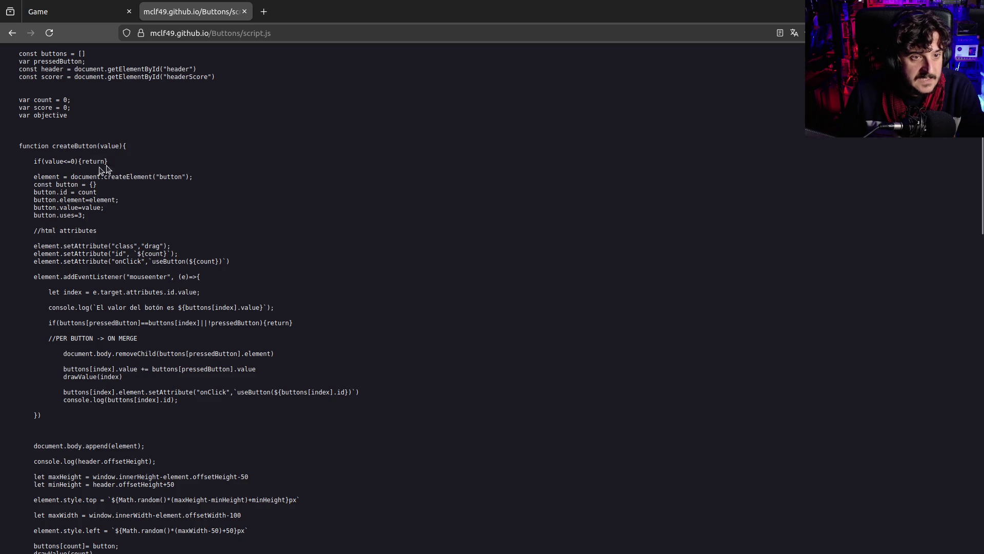
scroll(92, 172, "down", 4)
scroll(84, 161, "up", 2)
left_click_drag(5, 103, 108, 103)
left_click(83, 102)
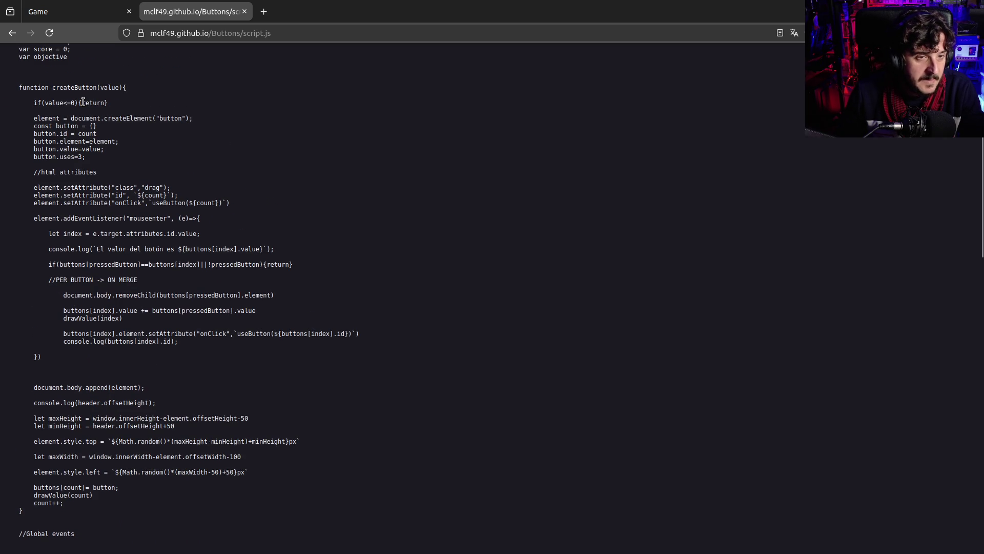
double_click(83, 102)
left_click(84, 103)
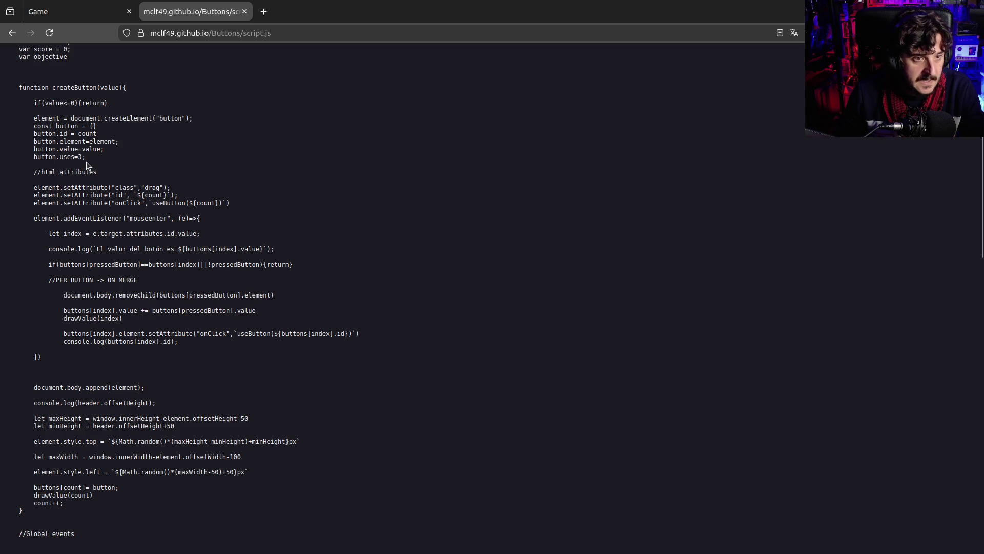
scroll(86, 164, "down", 2)
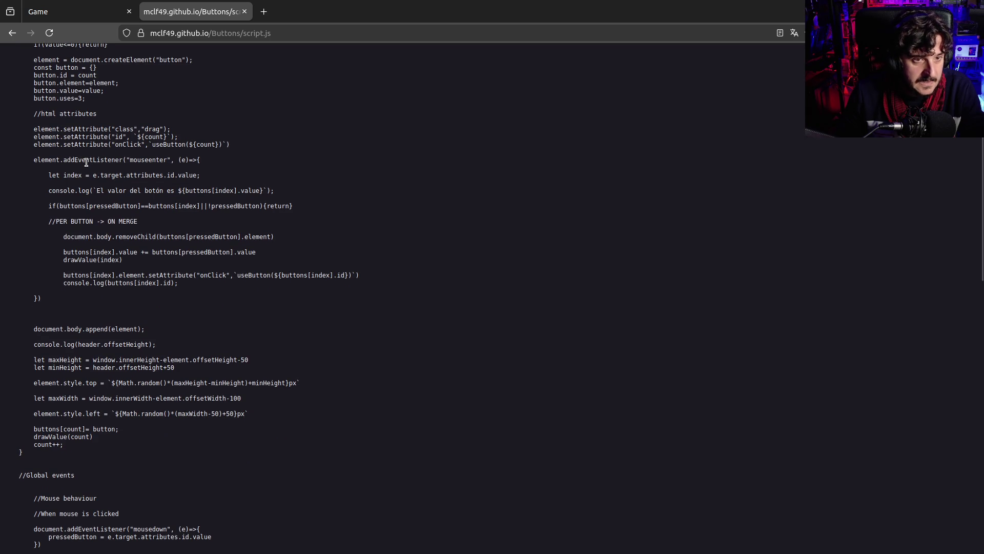
left_click_drag(54, 132, 128, 158)
left_click(128, 159)
scroll(77, 154, "up", 2)
mouse_move(58, 138)
left_mouse_down()
mouse_move(103, 195)
mouse_move(142, 208)
left_mouse_up()
left_click(142, 211)
scroll(142, 252, "down", 4)
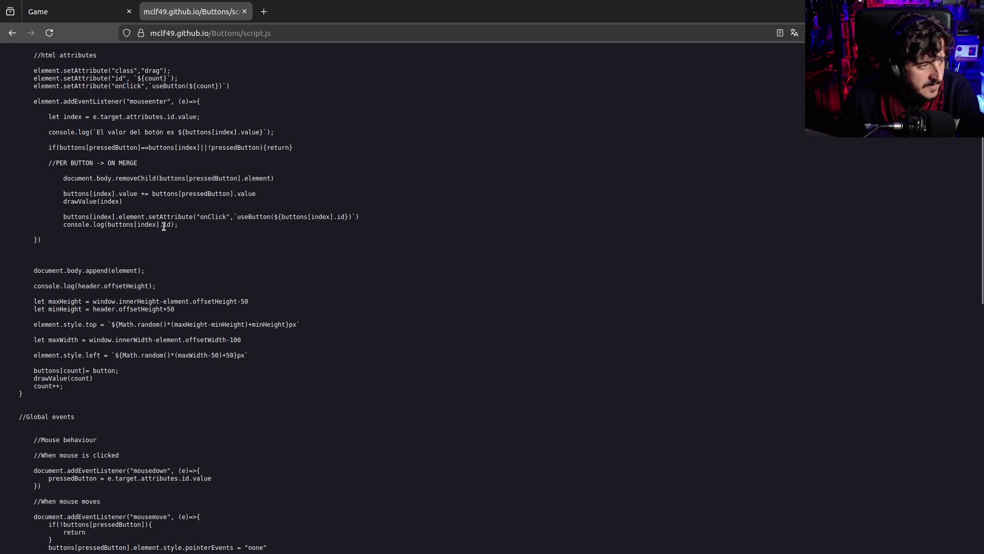
scroll(164, 227, "up", 2)
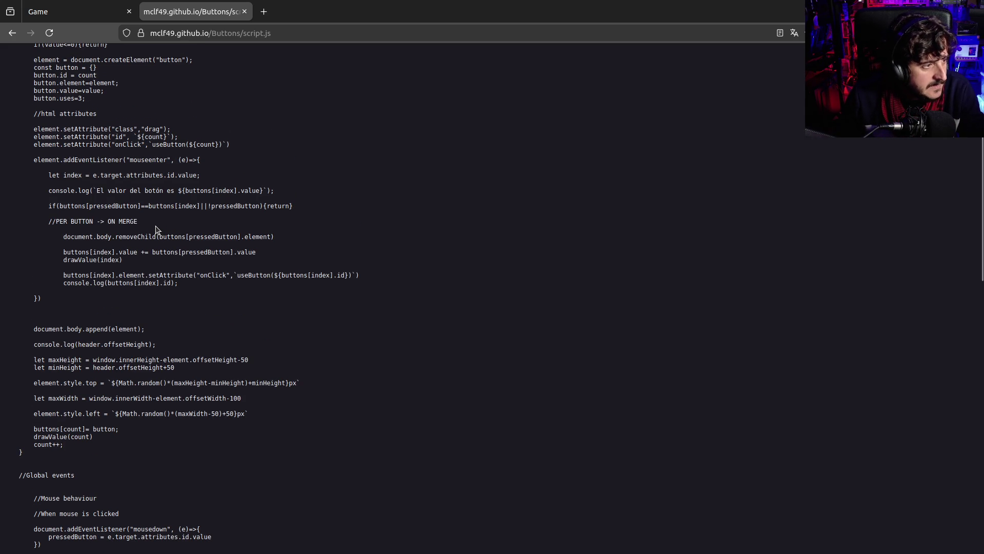
scroll(154, 233, "up", 4)
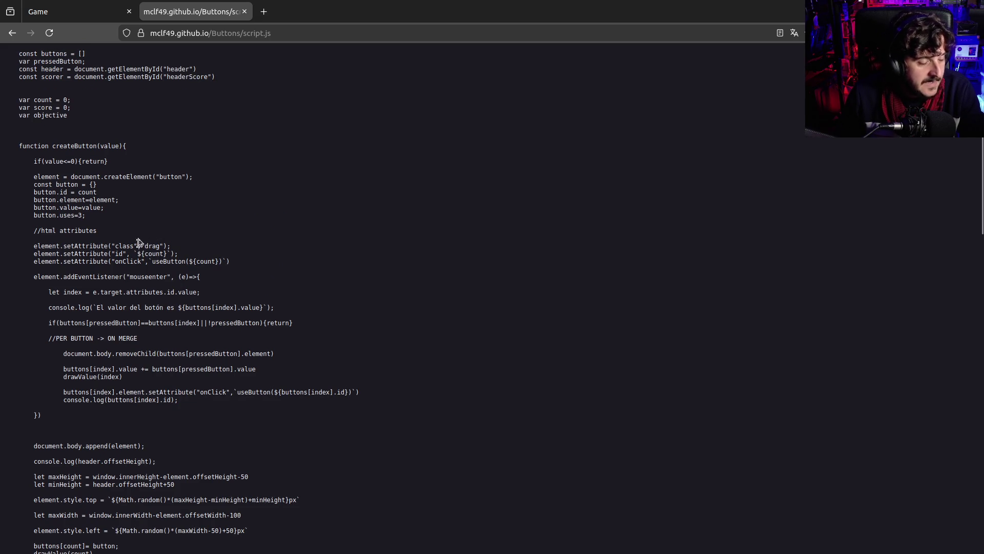
scroll(138, 246, "down", 10)
scroll(137, 250, "down", 4)
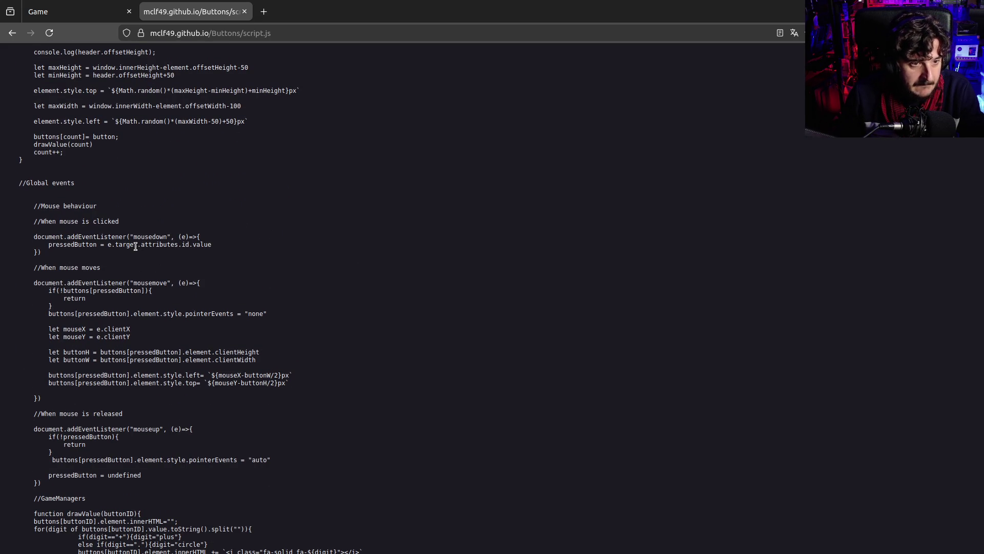
scroll(136, 246, "up", 8)
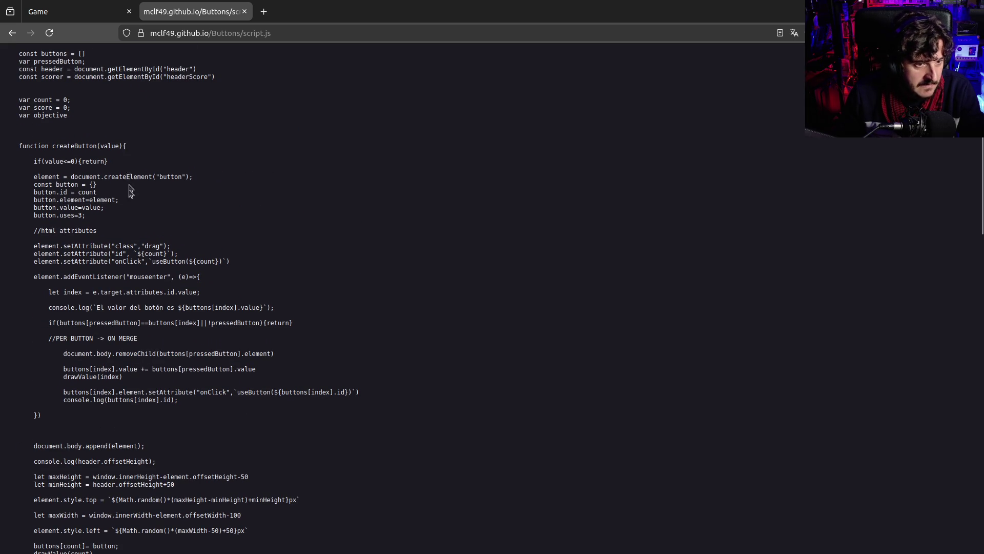
scroll(125, 191, "down", 8)
scroll(64, 205, "down", 8)
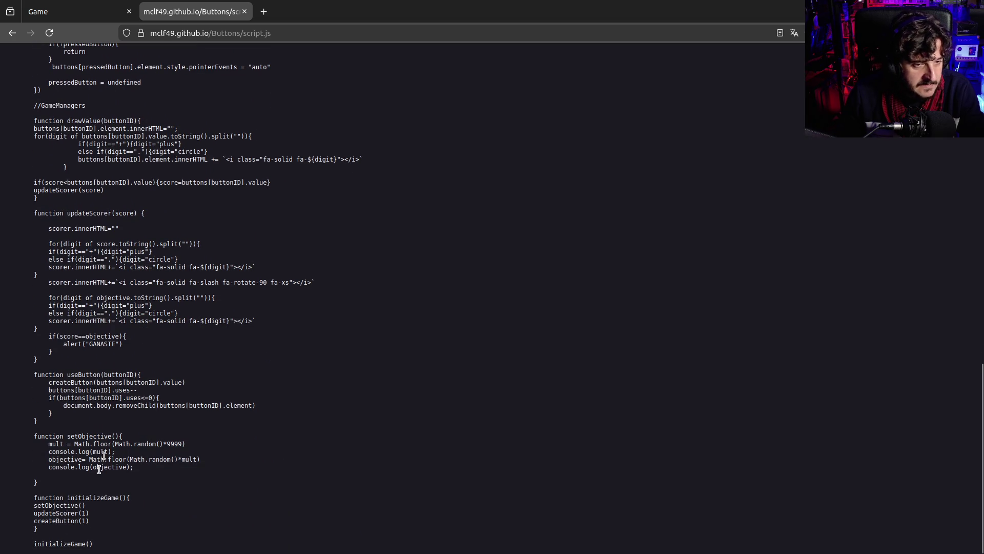
left_click_drag(90, 542, 36, 378)
scroll(148, 366, "up", 15)
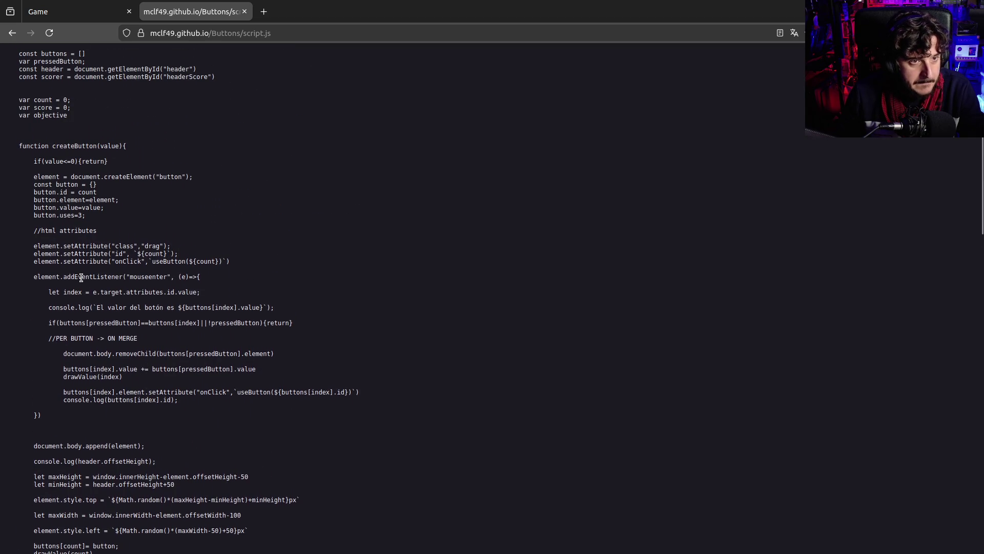
scroll(81, 278, "down", 1)
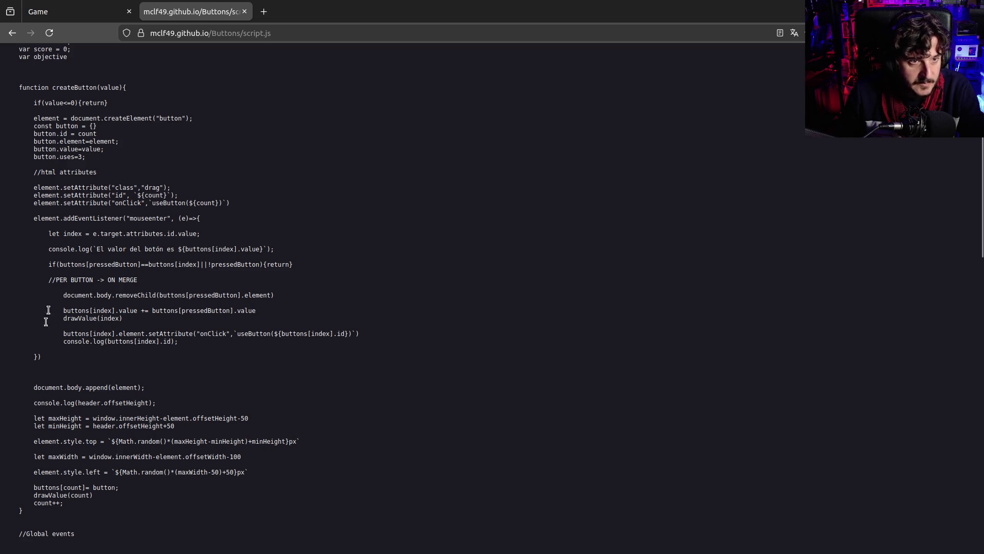
left_click_drag(67, 125, 117, 125)
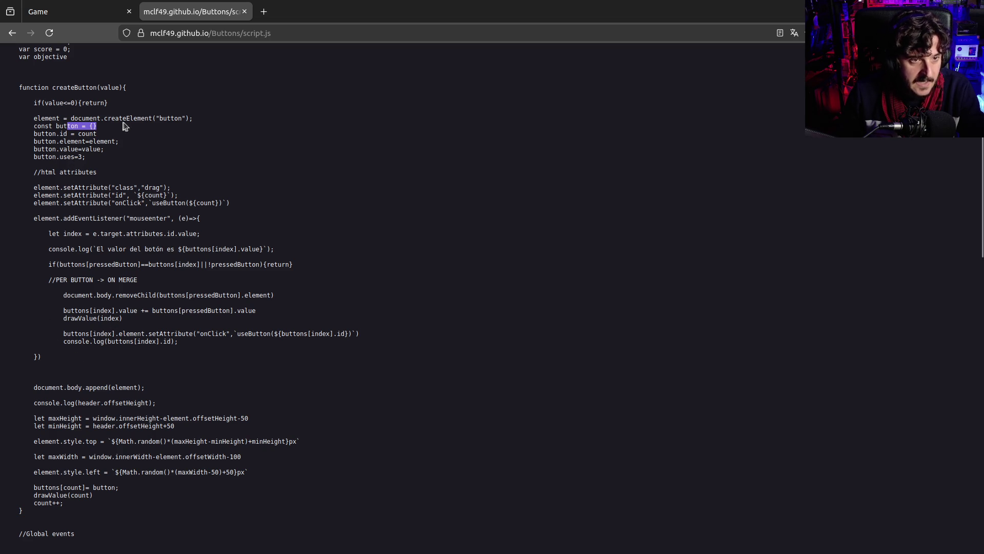
scroll(85, 151, "up", 9, "ctrl")
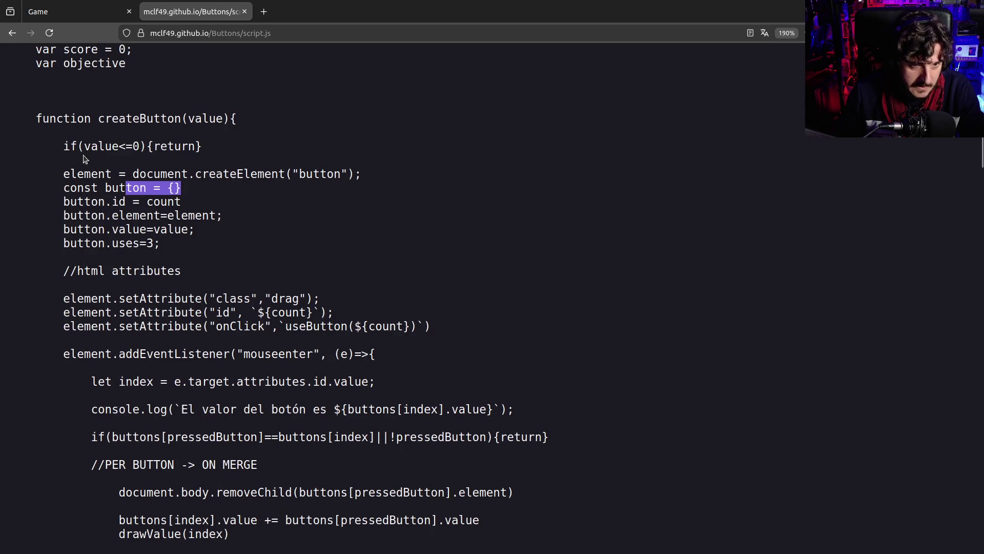
left_click(80, 169)
left_click_drag(103, 188, 220, 191)
left_click(227, 192)
mouse_move(108, 194)
left_mouse_down()
mouse_move(165, 175)
mouse_move(207, 200)
mouse_move(209, 190)
left_mouse_up()
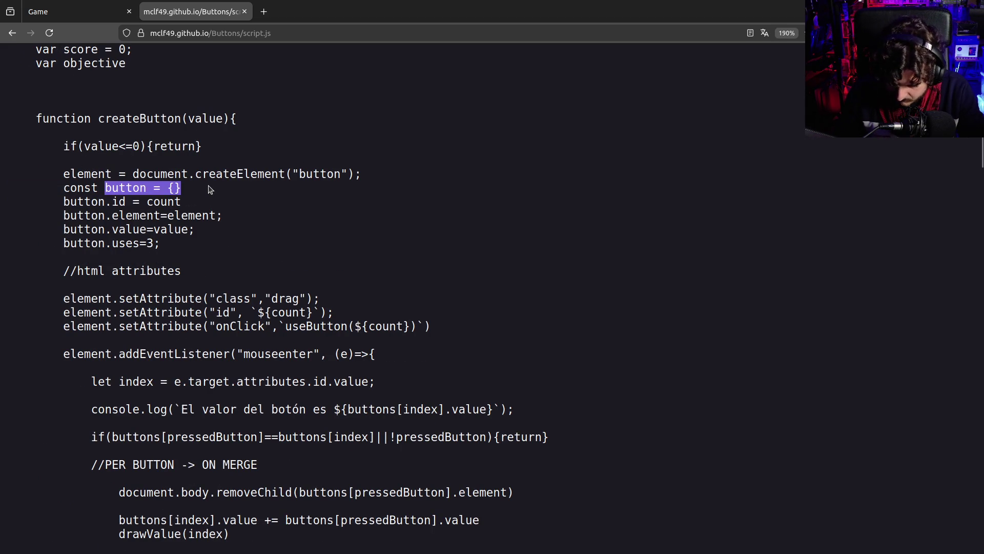
left_click(133, 190)
left_click_drag(121, 202, 215, 201)
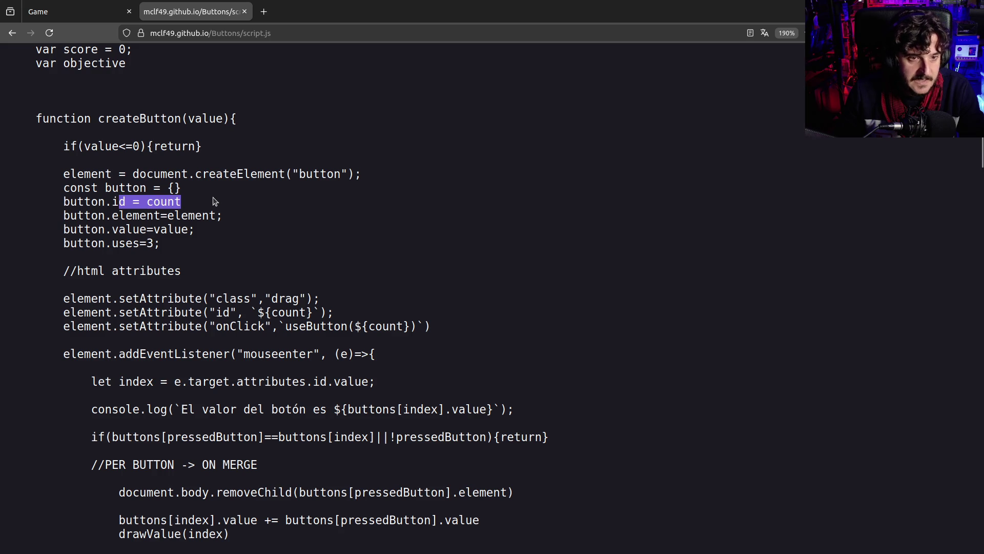
scroll(214, 201, "down", 3)
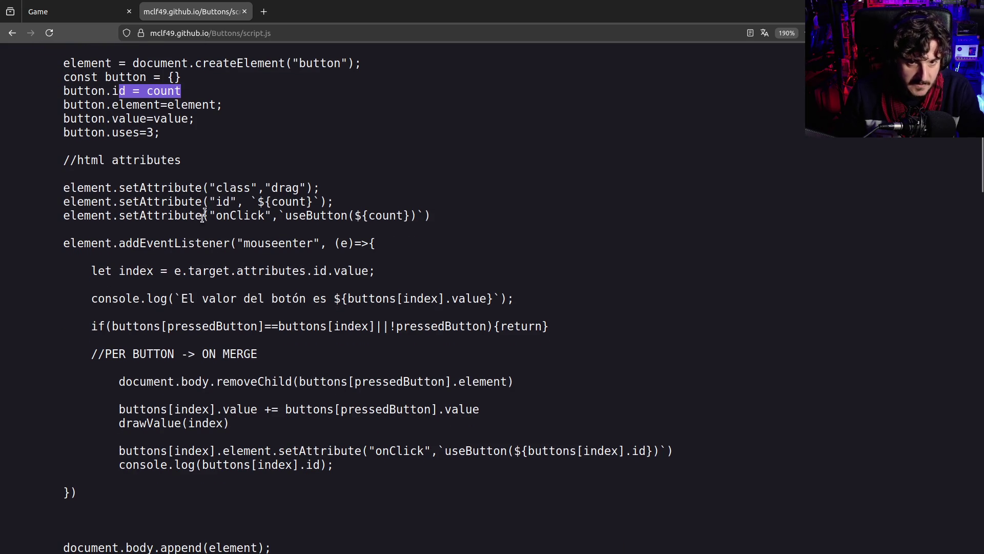
scroll(205, 211, "down", 1, "ctrl")
scroll(203, 226, "down", 7)
scroll(229, 275, "up", 9)
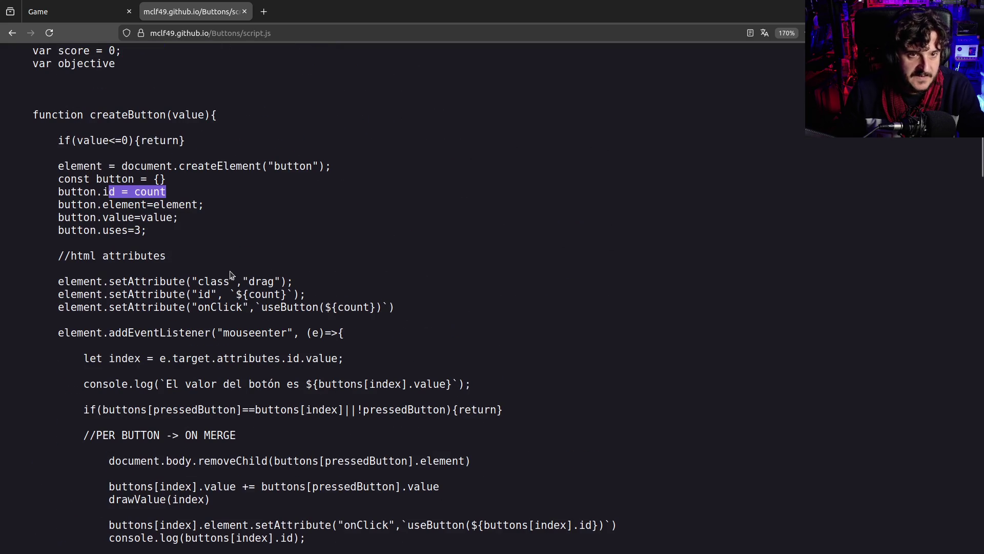
left_click_drag(300, 333, 363, 332)
left_click(364, 333)
scroll(359, 336, "down", 12)
scroll(352, 340, "up", 1)
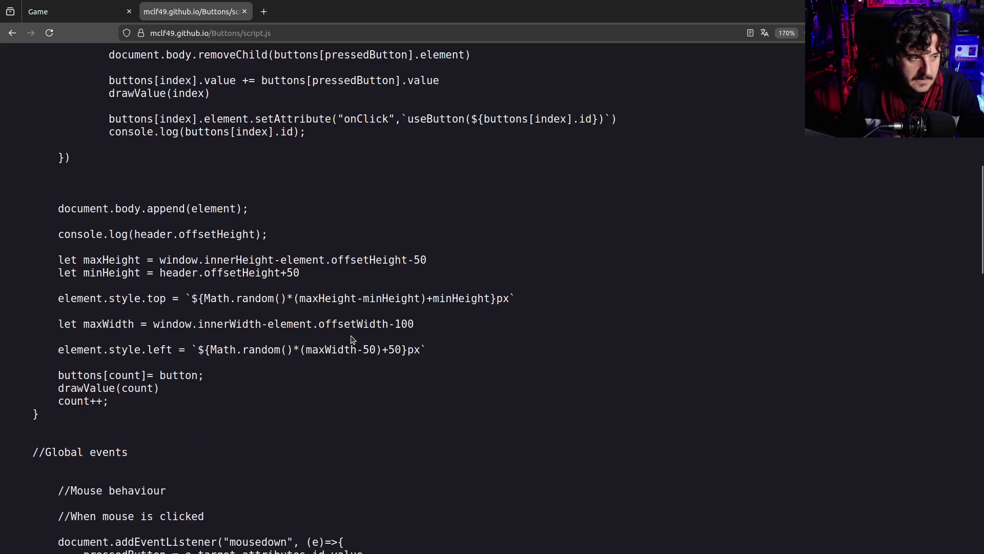
scroll(341, 340, "up", 15)
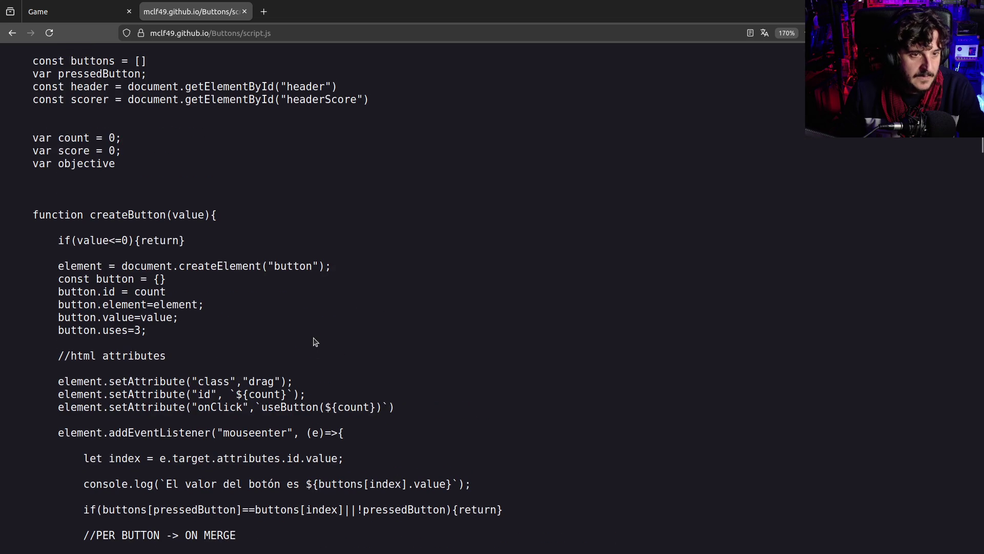
left_click_drag(70, 163, 136, 164)
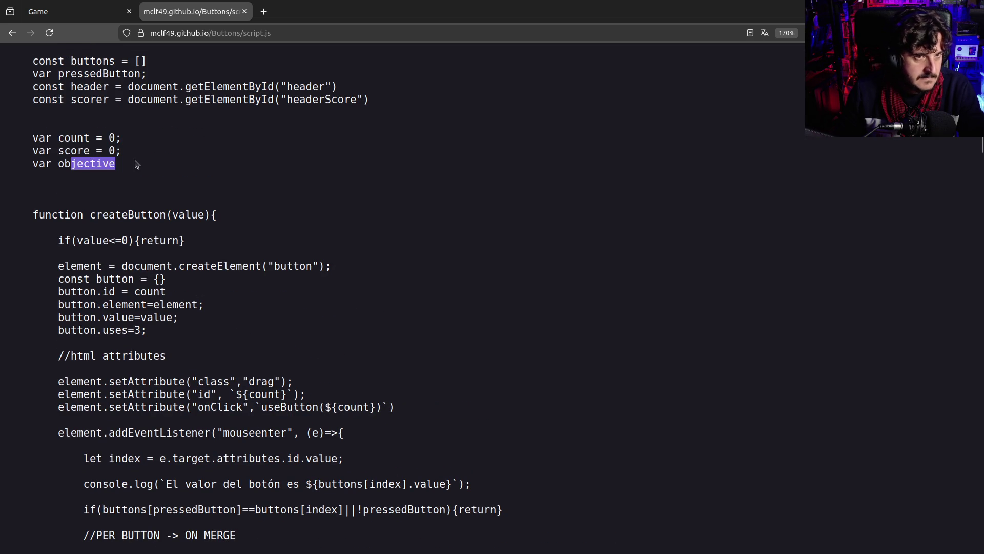
left_click(135, 164)
mouse_move(130, 75)
left_mouse_down()
mouse_move(352, 93)
mouse_move(395, 109)
left_mouse_up()
left_click(395, 109)
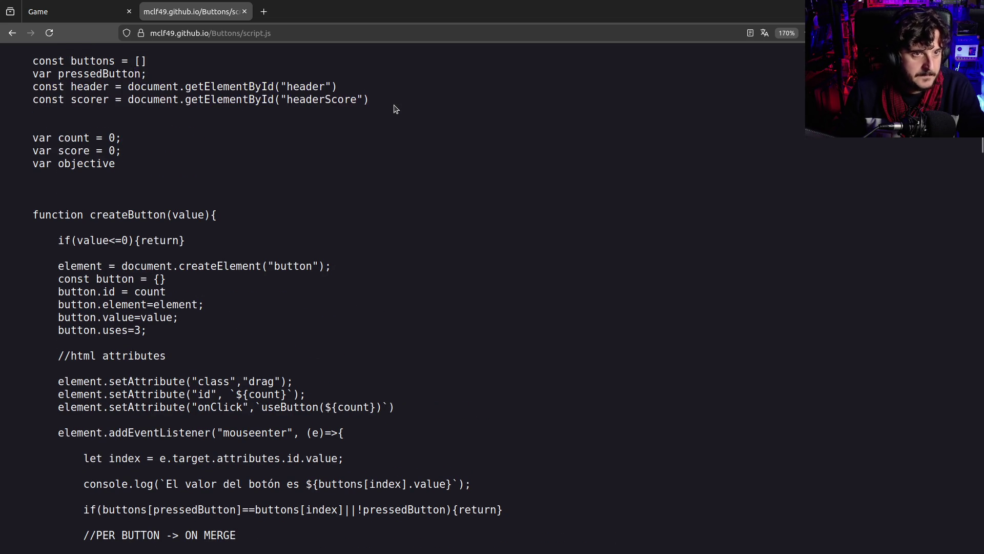
mouse_move(125, 60)
left_mouse_down()
mouse_move(378, 97)
mouse_move(387, 88)
left_mouse_up()
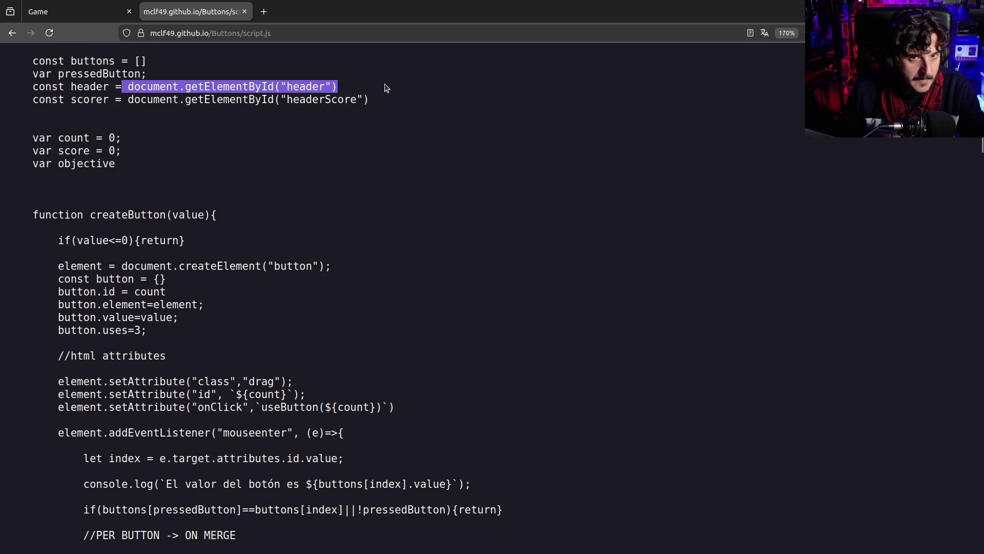
left_click(368, 99)
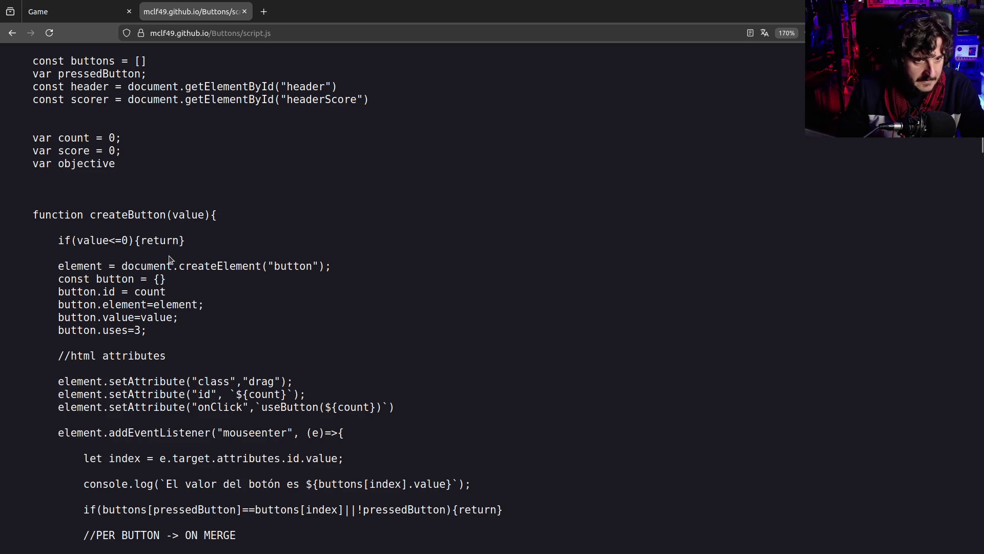
scroll(169, 260, "down", 2)
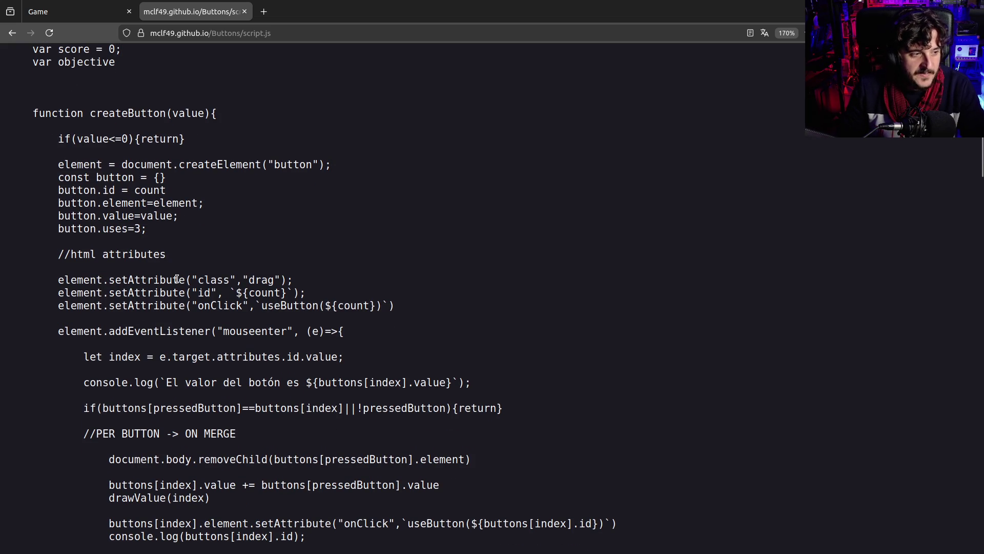
scroll(177, 278, "down", 2)
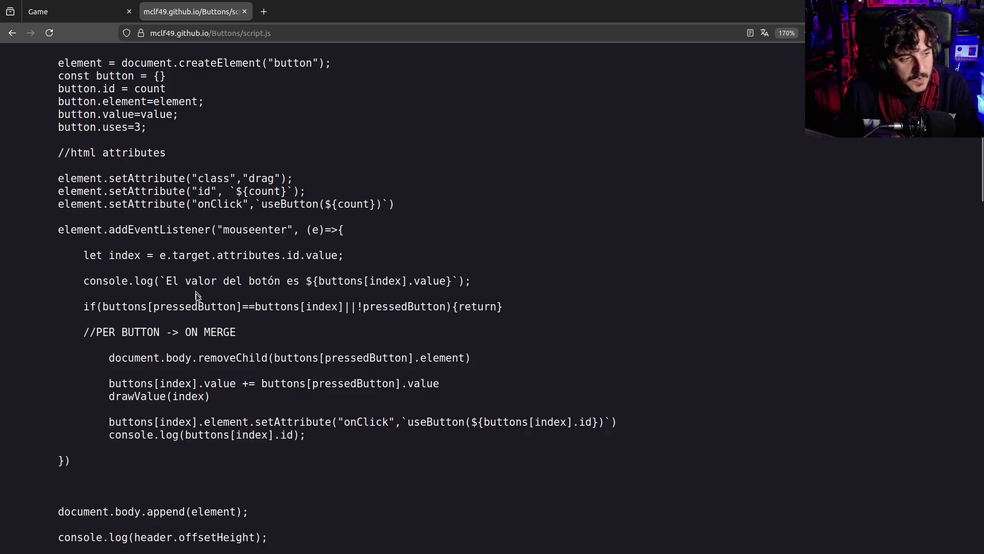
scroll(196, 297, "up", 4)
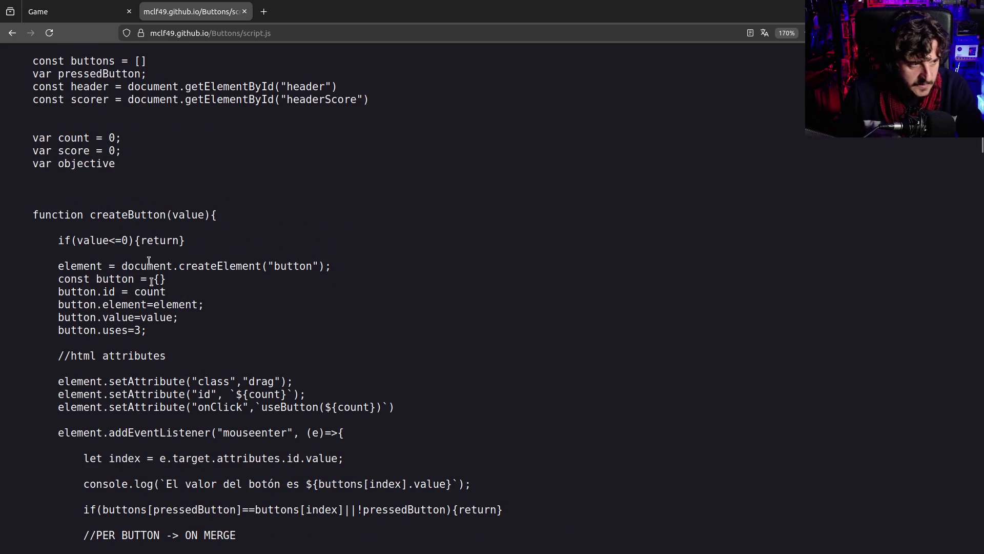
scroll(358, 351, "down", 2)
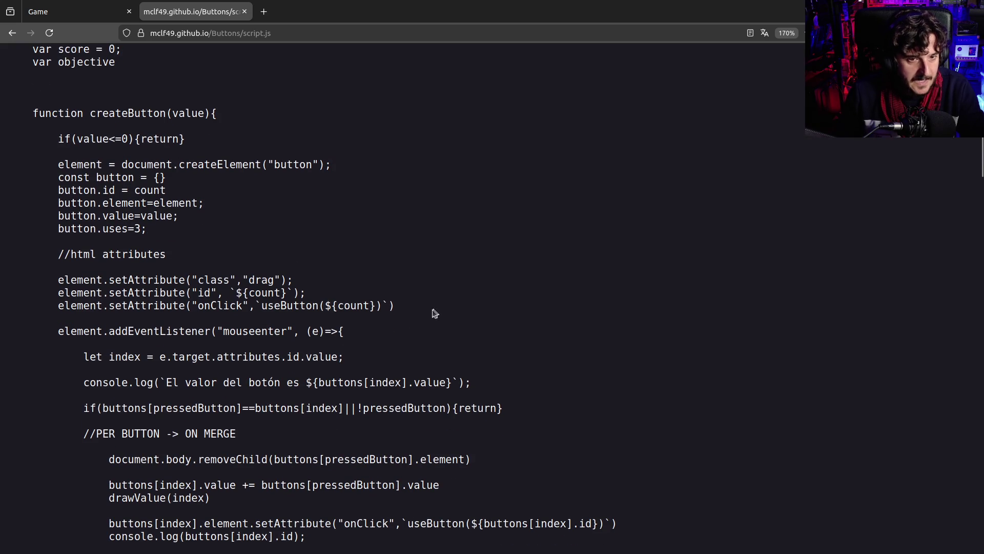
scroll(314, 336, "down", 3)
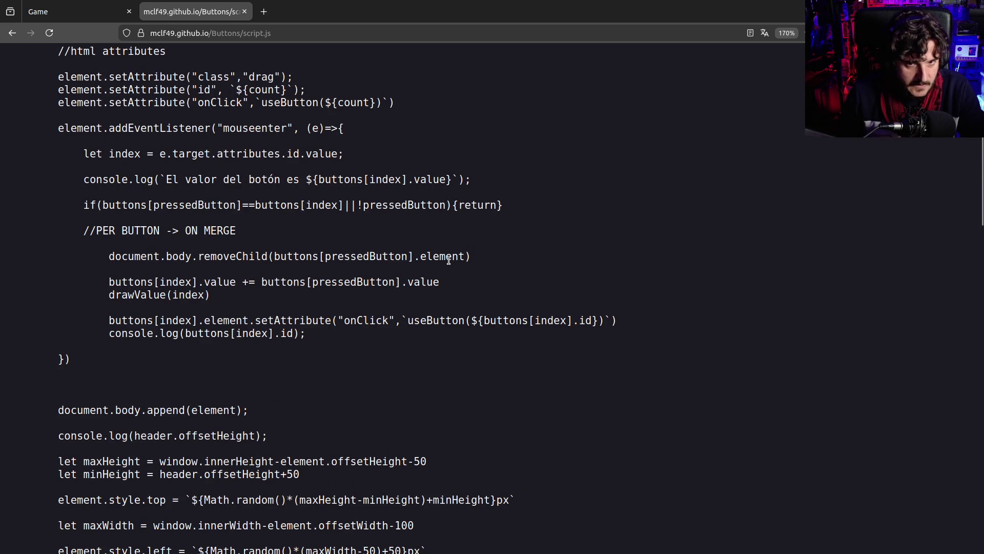
left_click_drag(397, 254, 492, 255)
left_click_drag(369, 282, 462, 283)
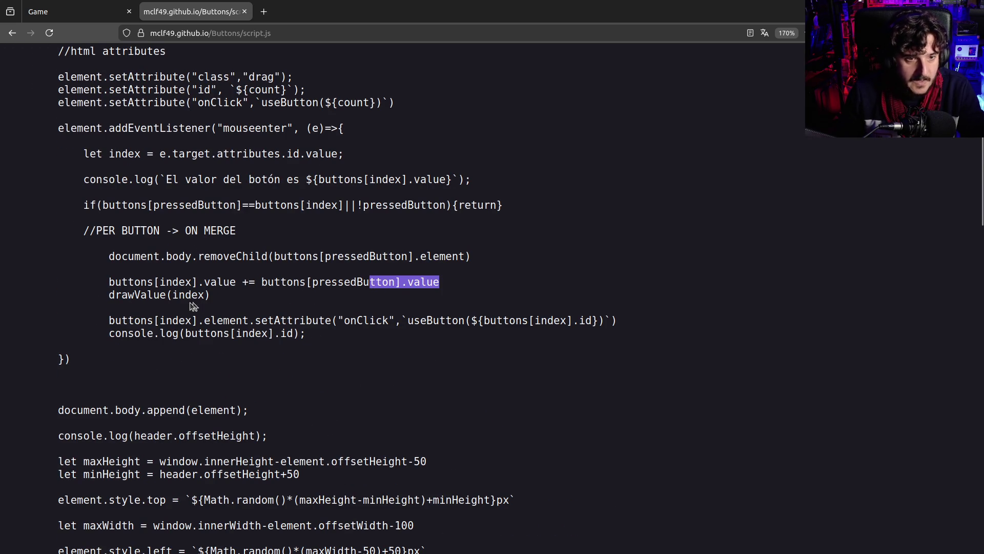
left_click_drag(177, 295, 278, 300)
scroll(277, 300, "down", 5)
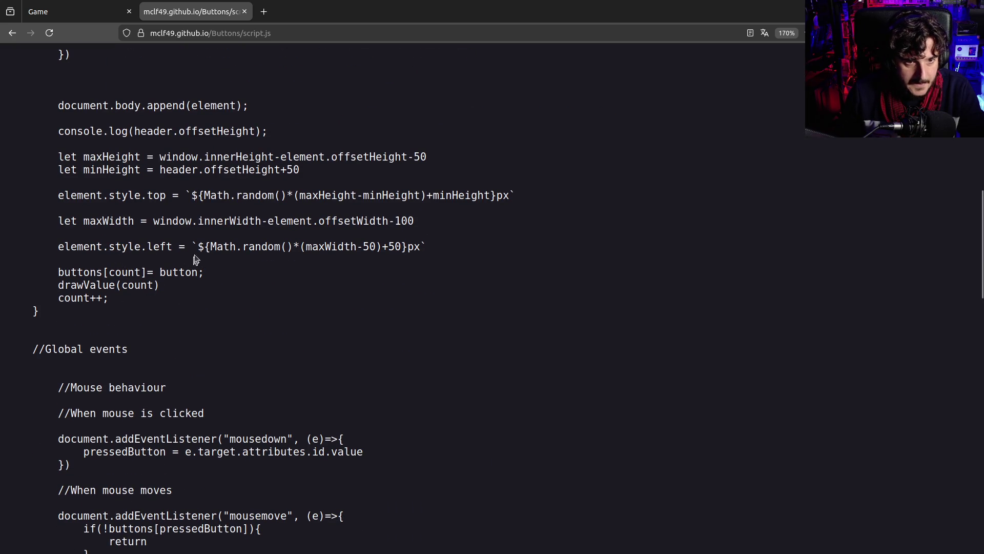
left_click_drag(196, 245, 399, 259)
left_click(400, 258)
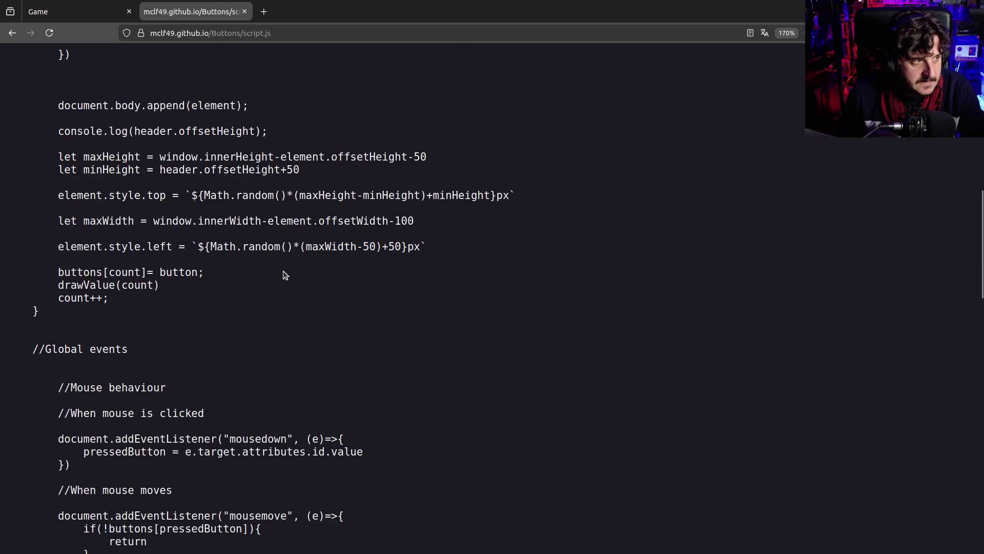
scroll(285, 275, "down", 3)
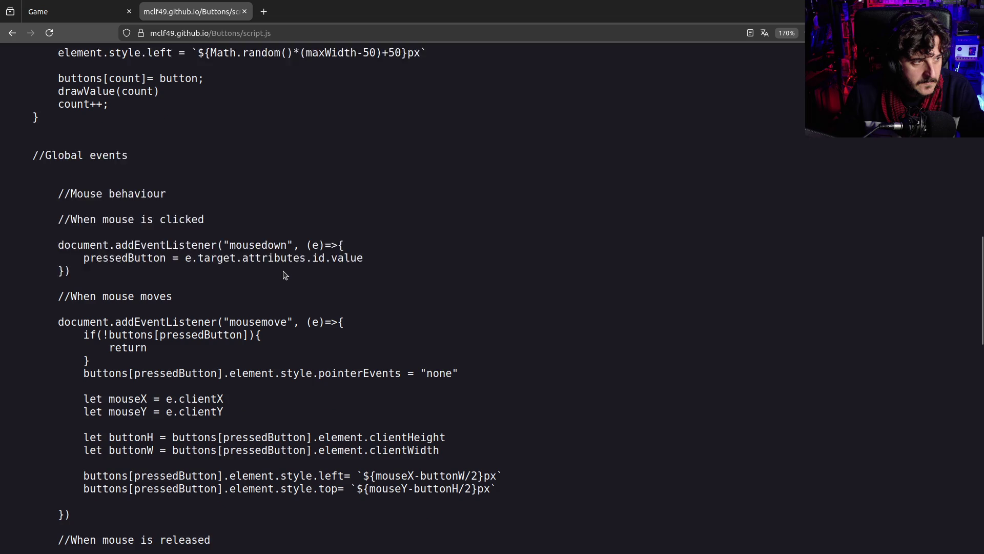
scroll(285, 275, "down", 3)
scroll(285, 276, "up", 2)
scroll(286, 275, "down", 2)
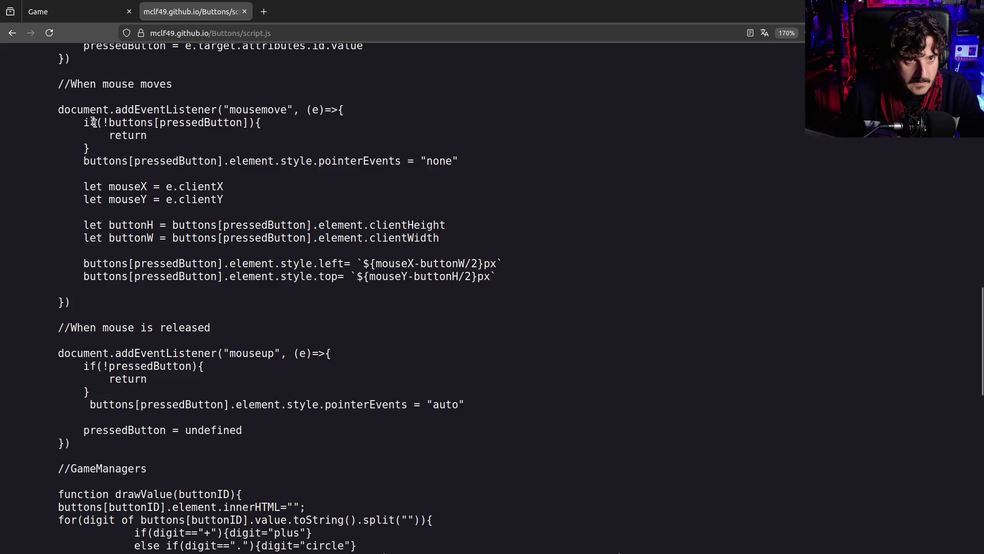
left_click_drag(90, 123, 118, 151)
left_click(120, 155)
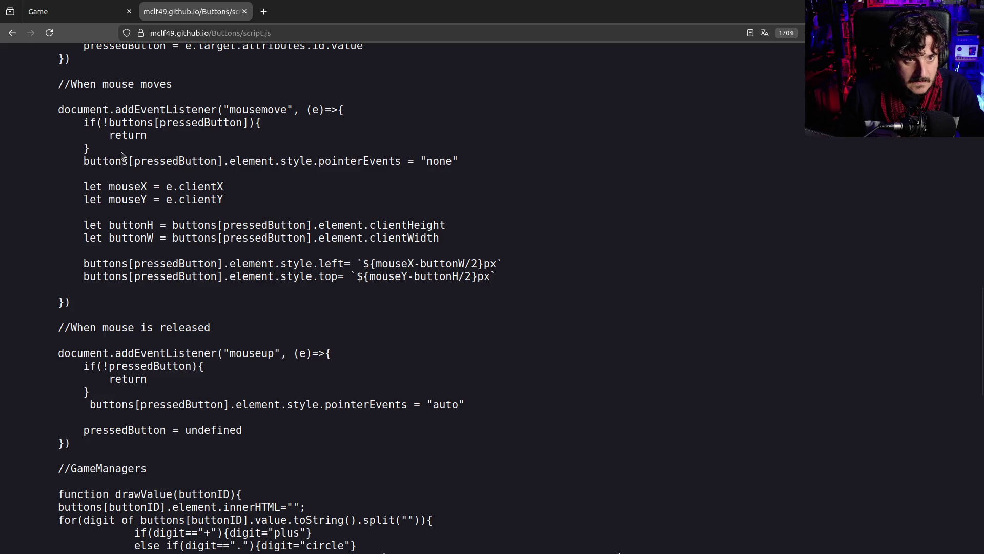
scroll(255, 246, "up", 1)
scroll(255, 247, "down", 3)
scroll(253, 247, "down", 3)
mouse_move(183, 146)
left_mouse_down()
mouse_move(208, 203)
mouse_move(203, 236)
left_mouse_up()
left_click(201, 240)
left_click_drag(84, 163, 134, 191)
left_click(134, 191)
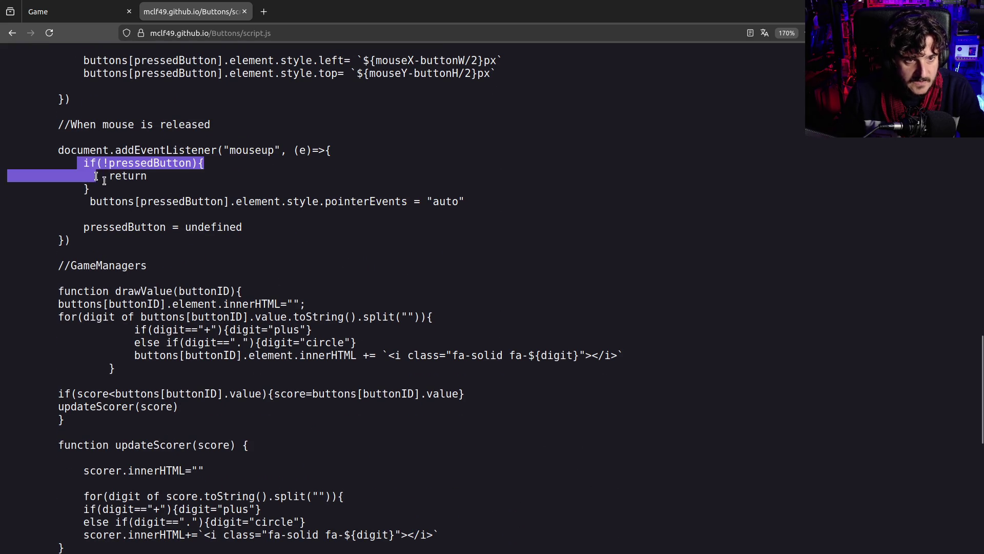
left_click_drag(128, 203, 325, 223)
left_click(324, 223)
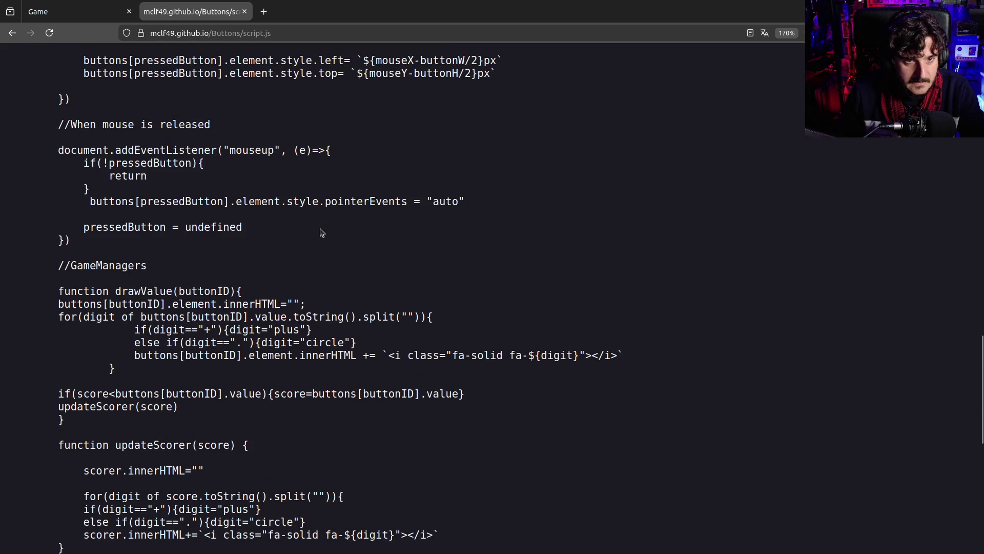
scroll(325, 220, "down", 3)
mouse_move(313, 100)
left_mouse_down()
mouse_move(491, 110)
mouse_move(490, 131)
left_mouse_up()
left_click(461, 146)
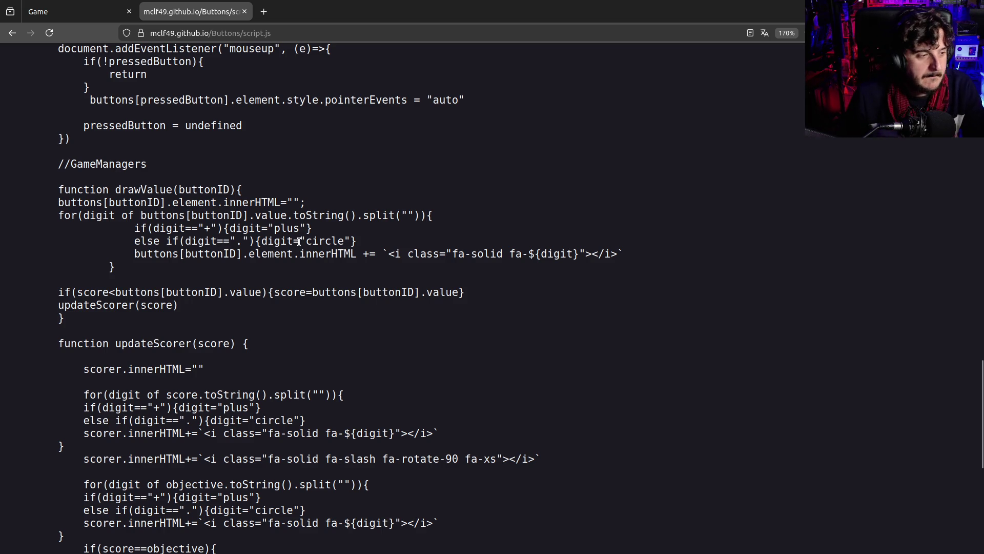
scroll(299, 241, "down", 4)
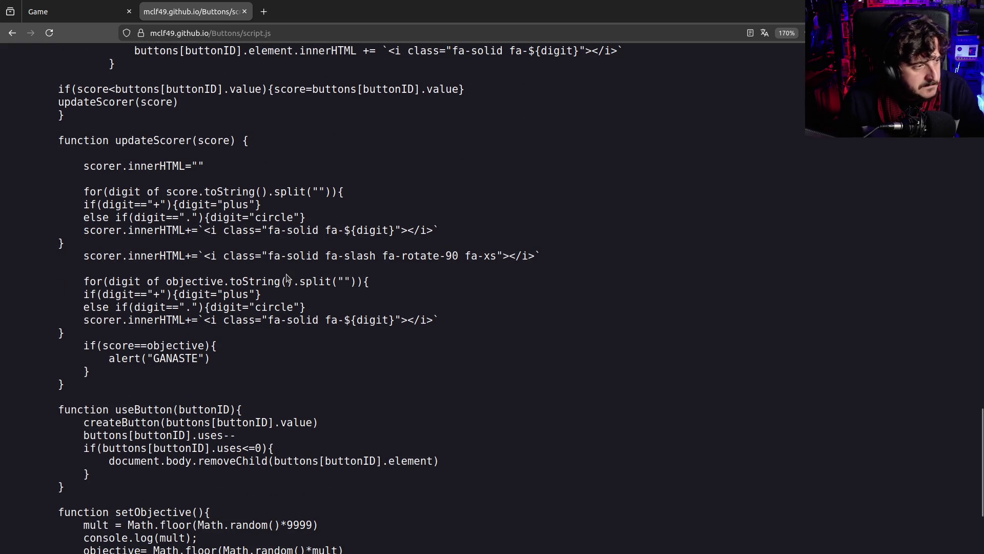
scroll(286, 274, "up", 2)
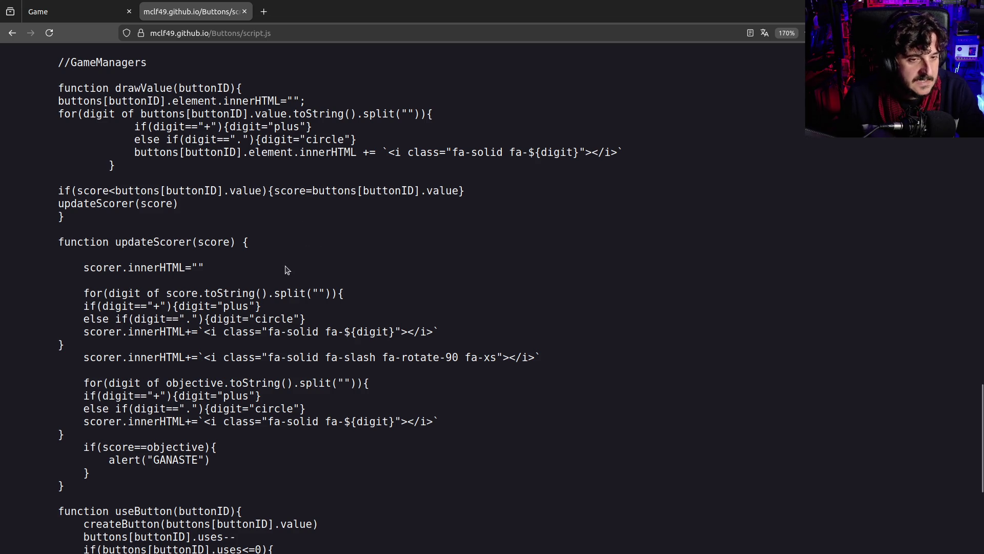
scroll(287, 269, "down", 2)
scroll(288, 269, "up", 2)
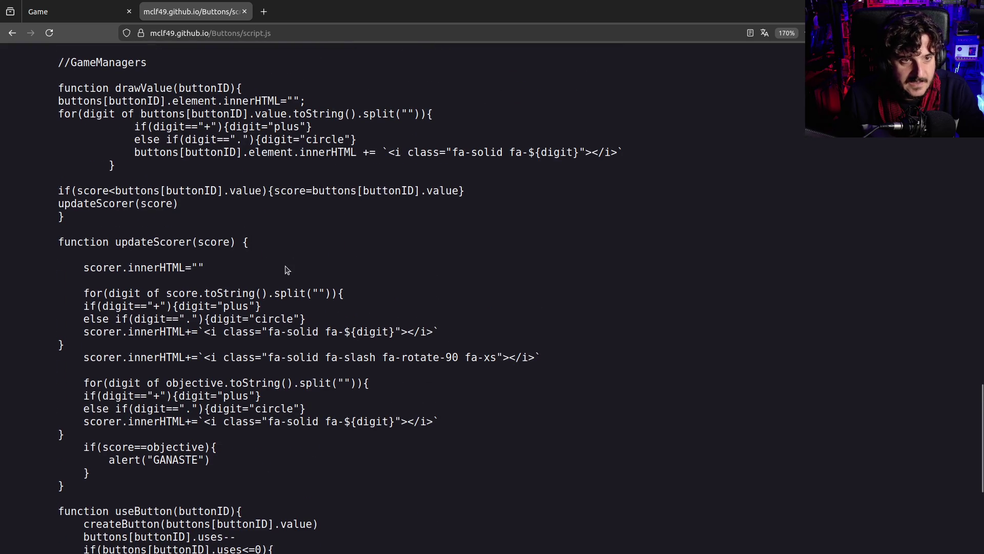
scroll(287, 270, "up", 2)
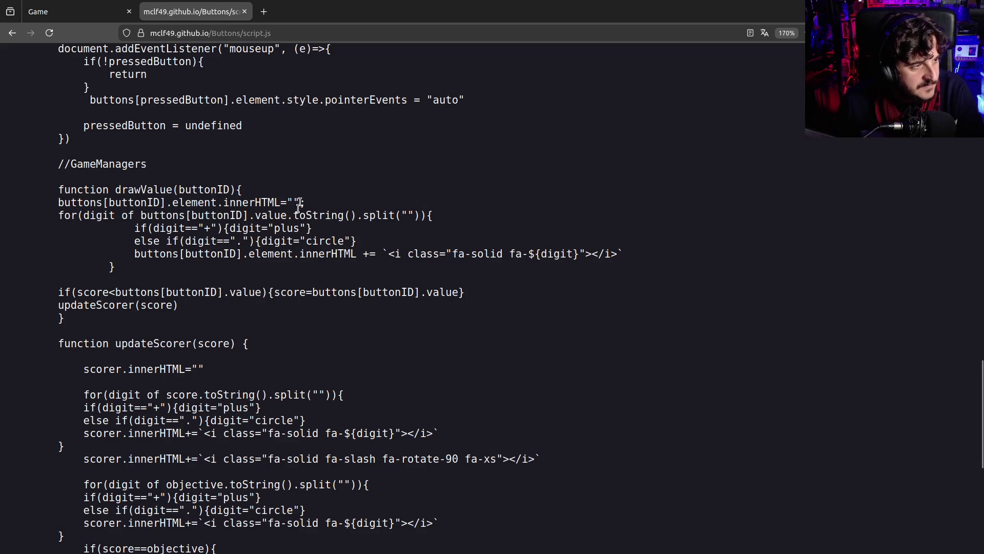
scroll(295, 219, "down", 1)
scroll(296, 223, "down", 1)
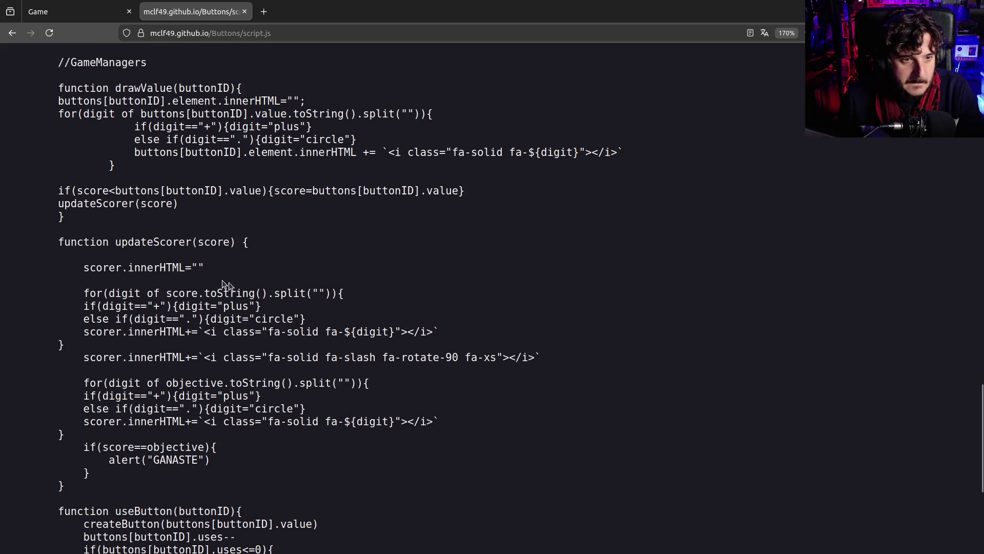
scroll(231, 285, "up", 2)
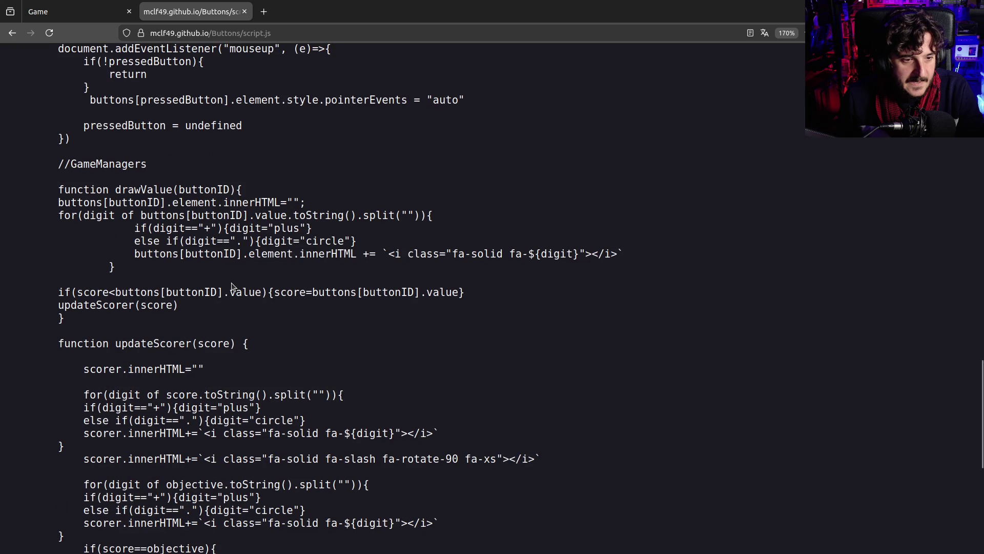
scroll(232, 285, "up", 15)
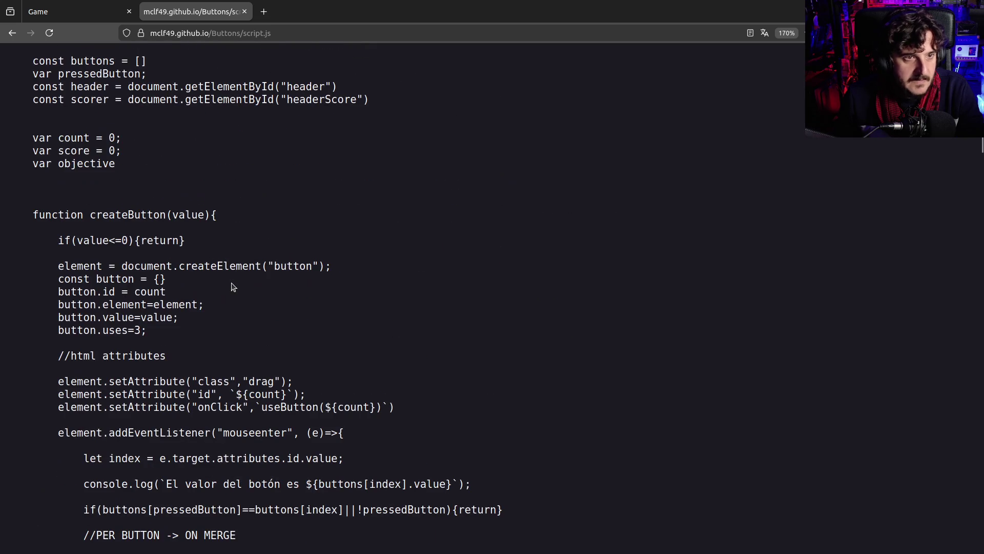
scroll(194, 277, "down", 15)
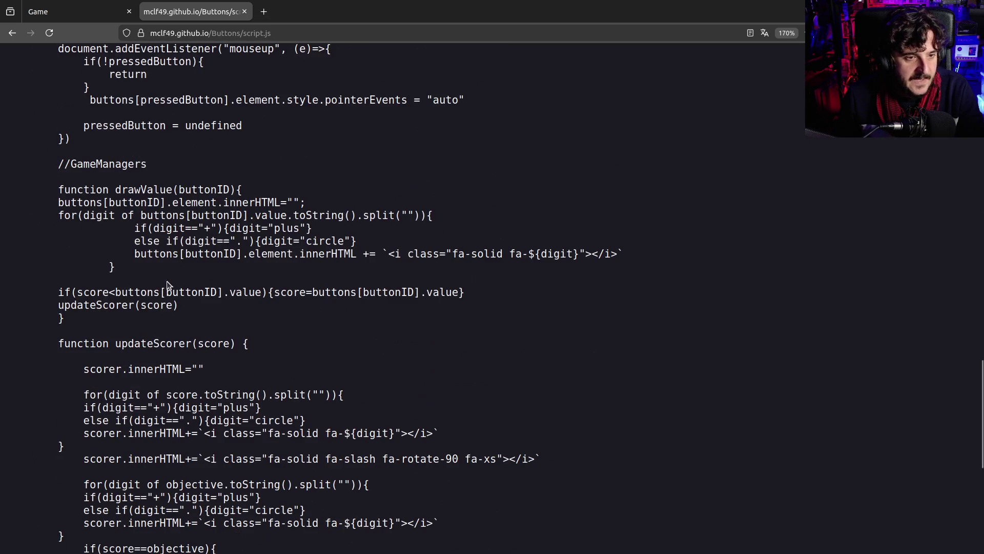
scroll(118, 275, "down", 7)
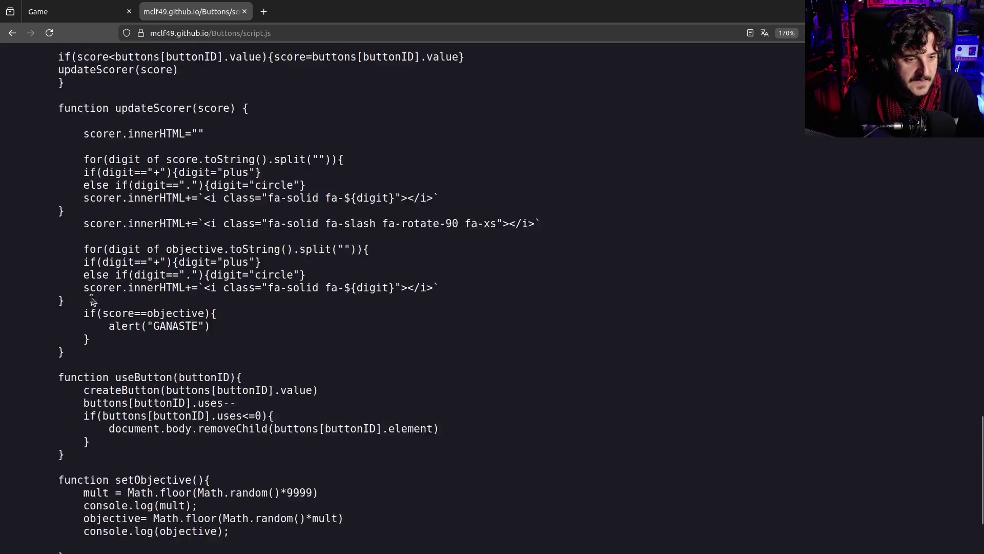
scroll(78, 248, "up", 4)
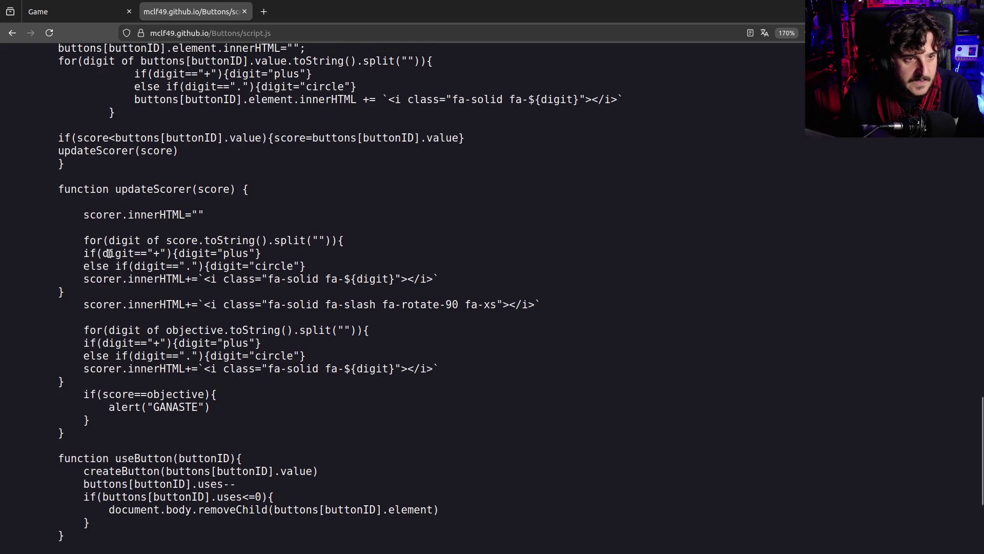
- Highlight updateScorer's score loop and its if/else if digit lines to examine them
mouse_move(59, 292)
left_mouse_down()
mouse_move(262, 345)
mouse_move(73, 374)
mouse_move(77, 338)
mouse_move(61, 303)
mouse_move(77, 382)
mouse_move(96, 289)
left_mouse_up()
left_click(87, 245)
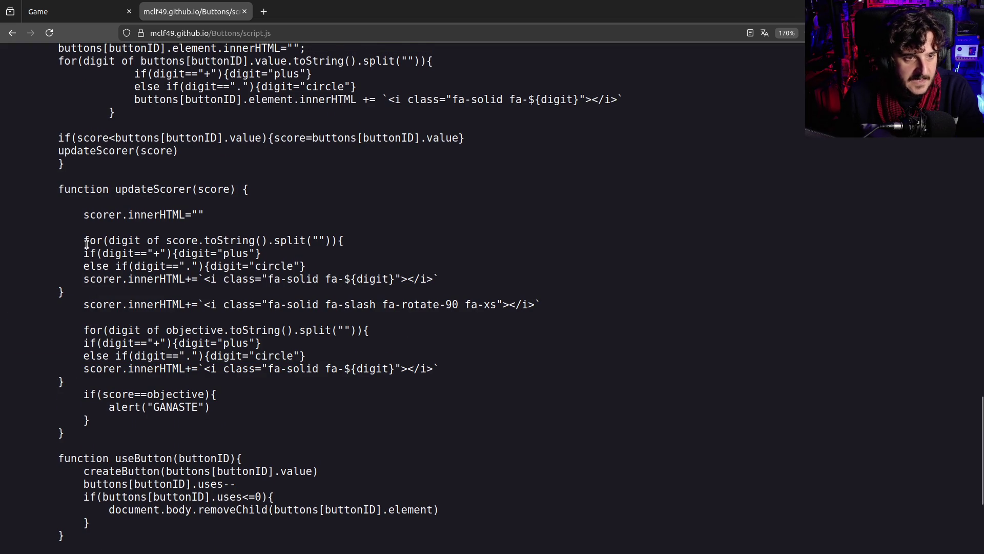
mouse_move(80, 244)
left_mouse_down()
mouse_move(1, 252)
mouse_move(100, 254)
mouse_move(123, 281)
mouse_move(104, 279)
left_mouse_up()
left_click(123, 270)
mouse_move(80, 252)
left_mouse_down()
mouse_move(314, 259)
mouse_move(323, 271)
left_mouse_up()
left_click(323, 270)
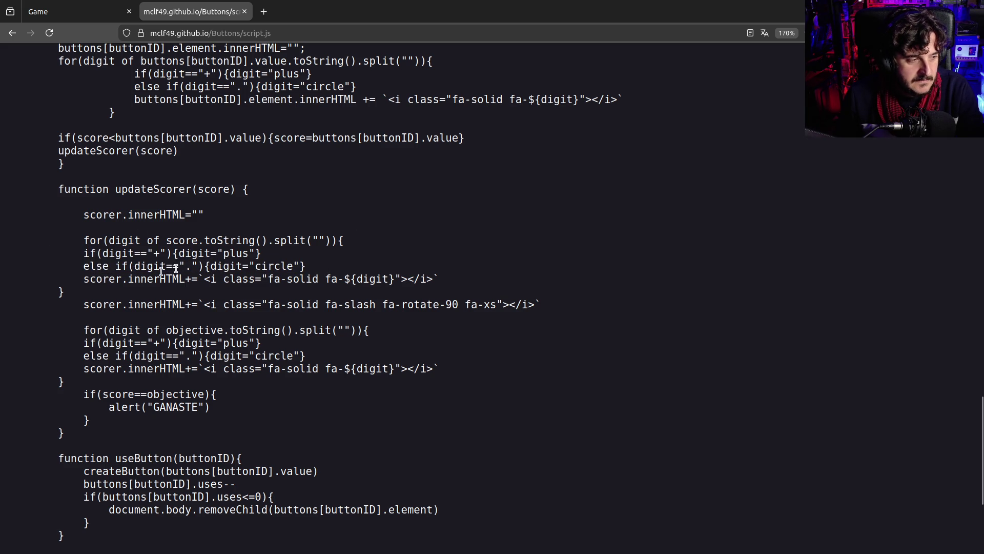
left_click_drag(82, 249, 363, 266)
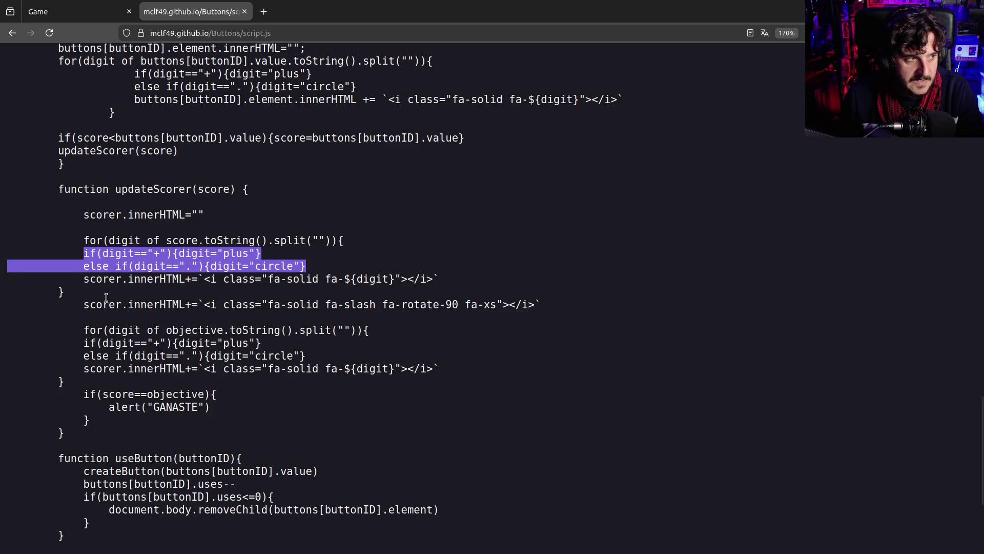
scroll(307, 277, "up", 1)
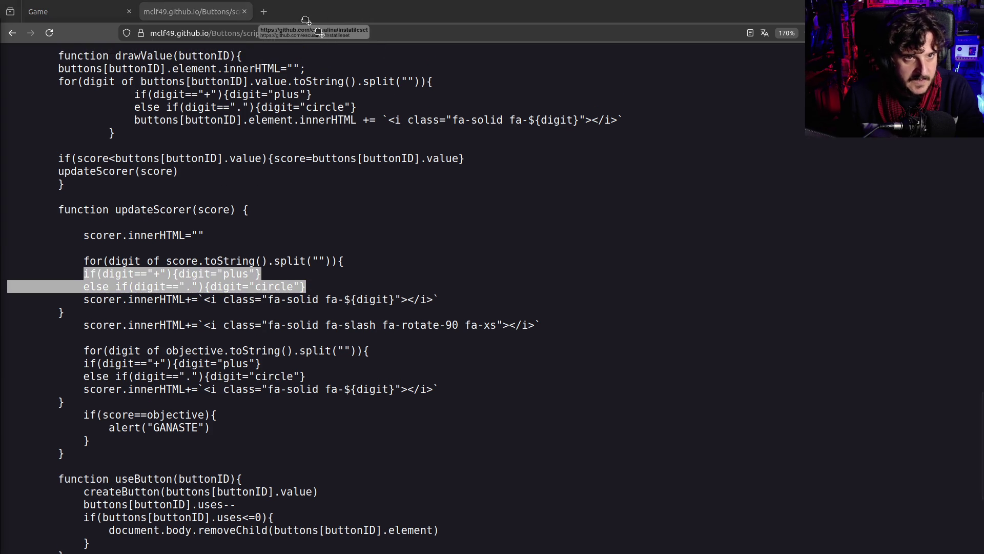
left_click(216, 18)
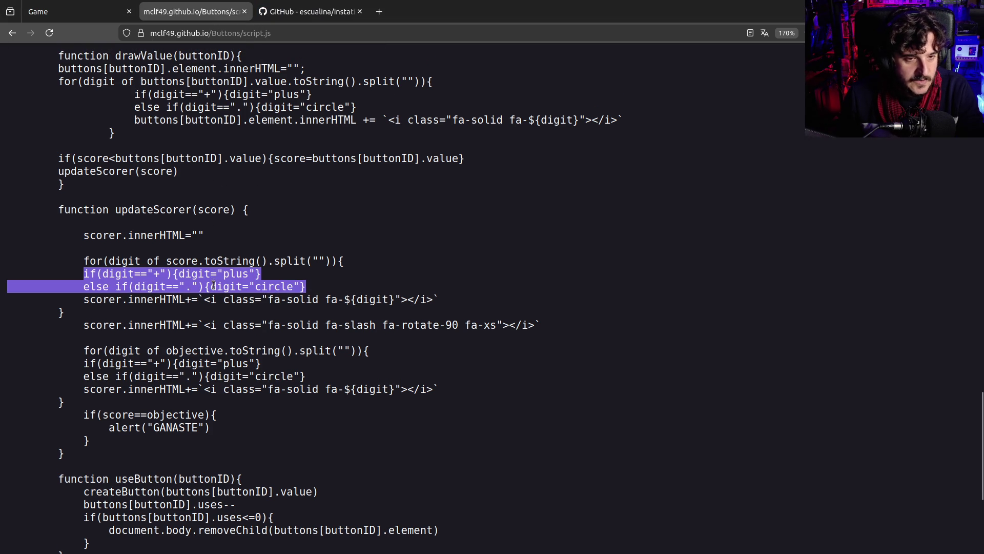
scroll(208, 231, "down", 4)
scroll(205, 263, "up", 4)
left_click(157, 274)
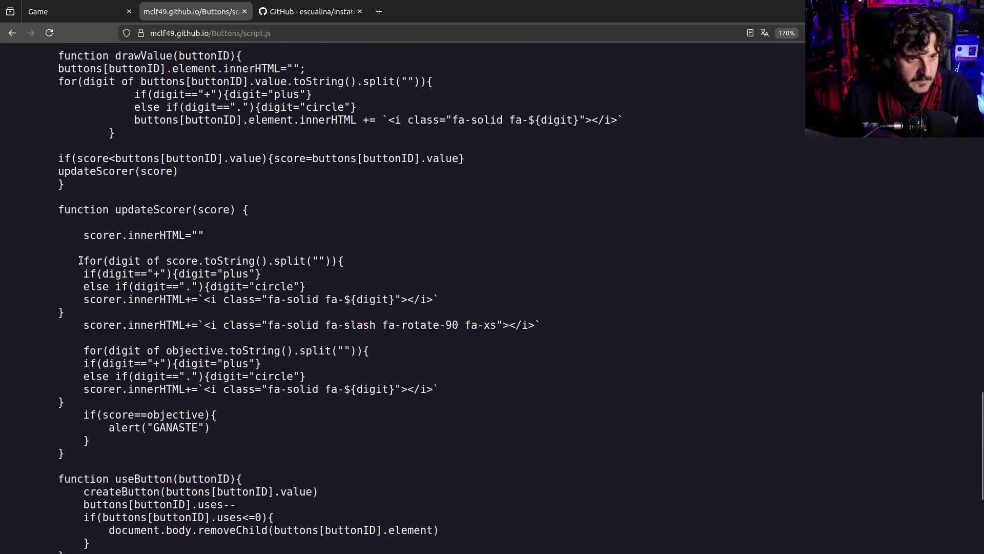
mouse_move(80, 260)
left_mouse_down()
mouse_move(65, 313)
mouse_move(124, 323)
left_mouse_up()
left_click(192, 273)
- Select all of the script.js text on the page
key("ctrl+a")
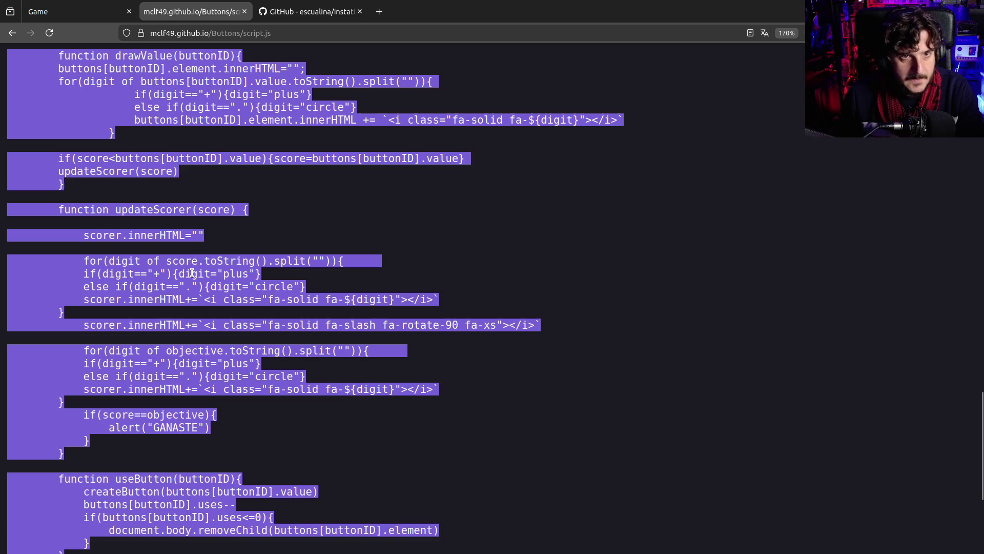
left_click(359, 193)
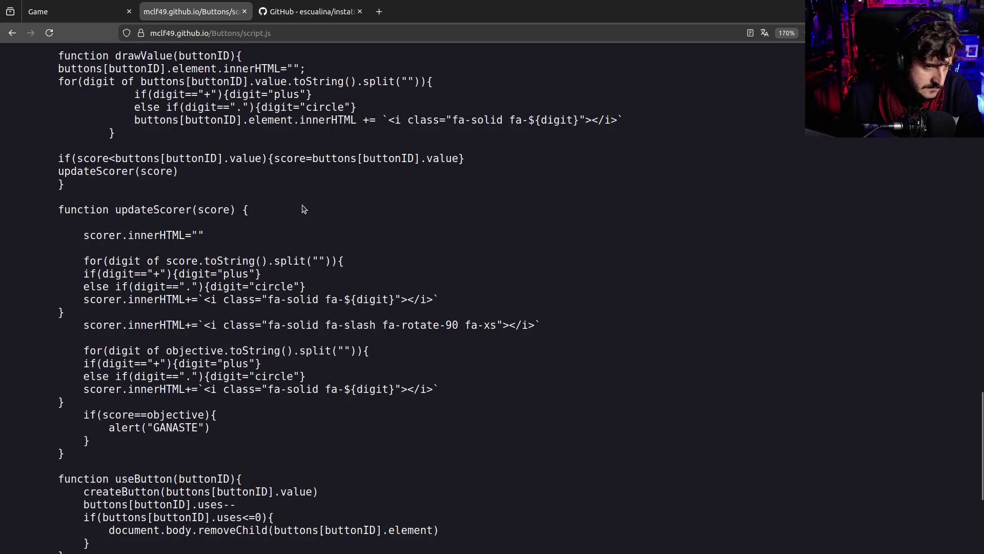
key("ctrl+a")
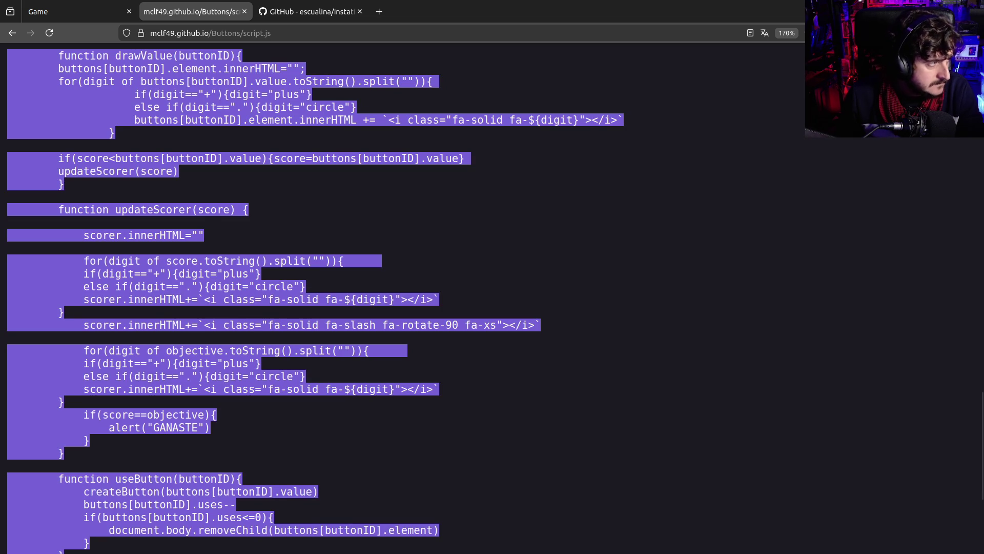
key("alt+Tab")
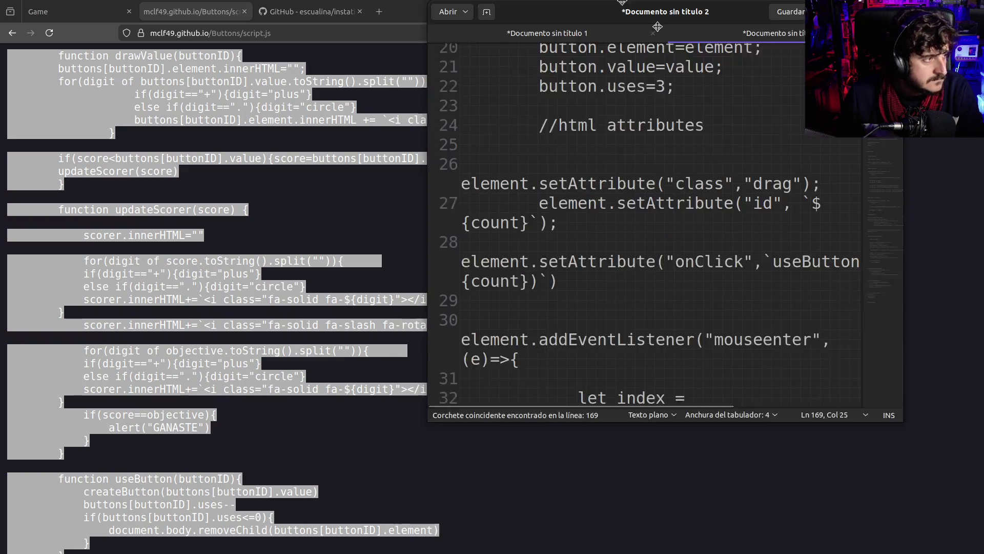
- Scroll through the pasted script.js and select drawValue's loop body, lines 117–120
scroll(357, 290, "up", 3)
scroll(356, 290, "down", 4)
scroll(356, 291, "down", 2)
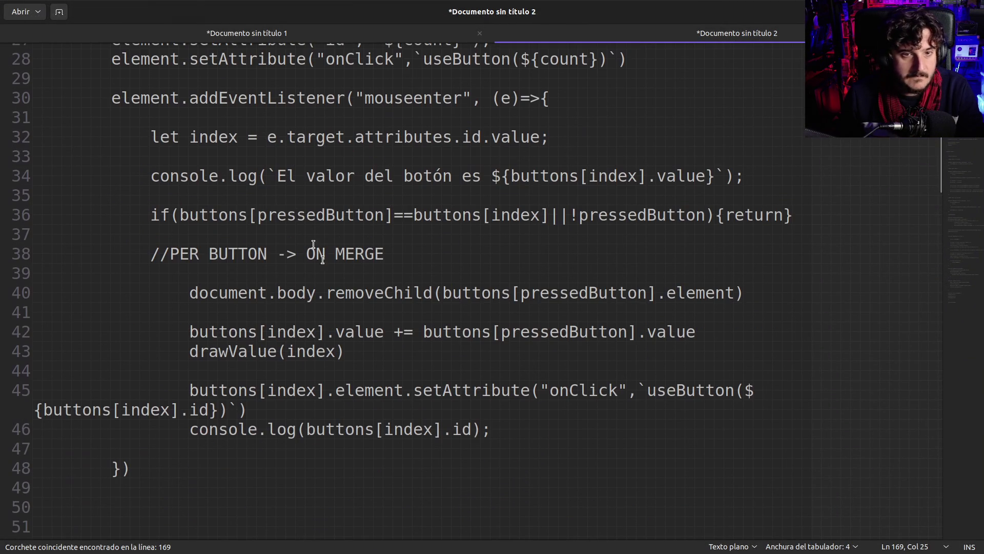
scroll(333, 261, "up", 8)
scroll(311, 276, "up", 1)
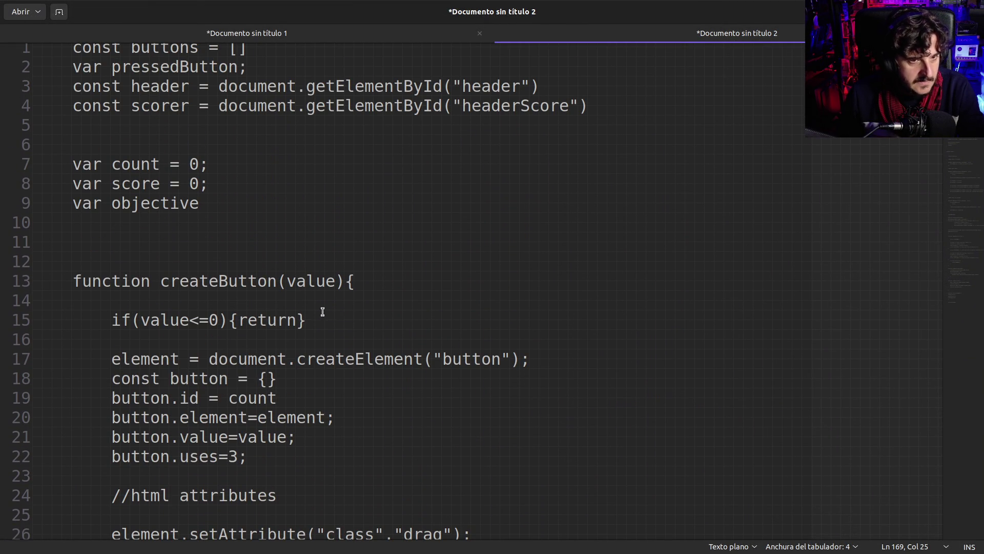
scroll(318, 317, "down", 3)
scroll(317, 317, "down", 6)
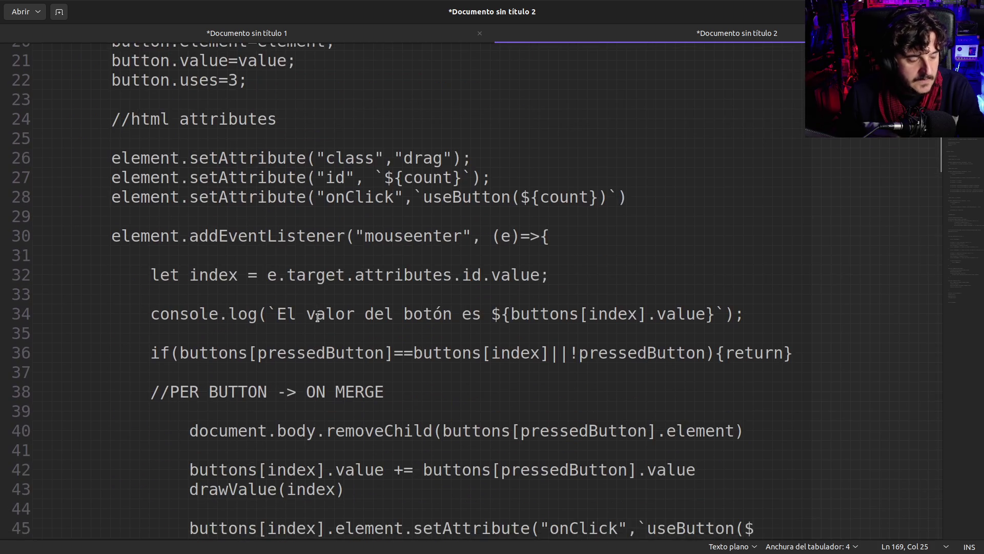
scroll(311, 323, "up", 1)
scroll(308, 329, "down", 5)
scroll(303, 334, "down", 2)
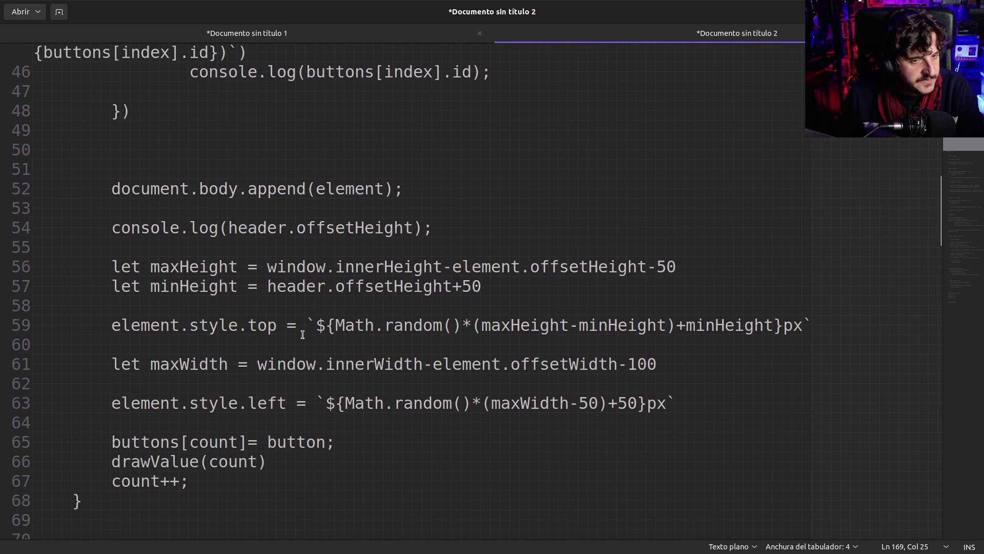
scroll(303, 334, "down", 11)
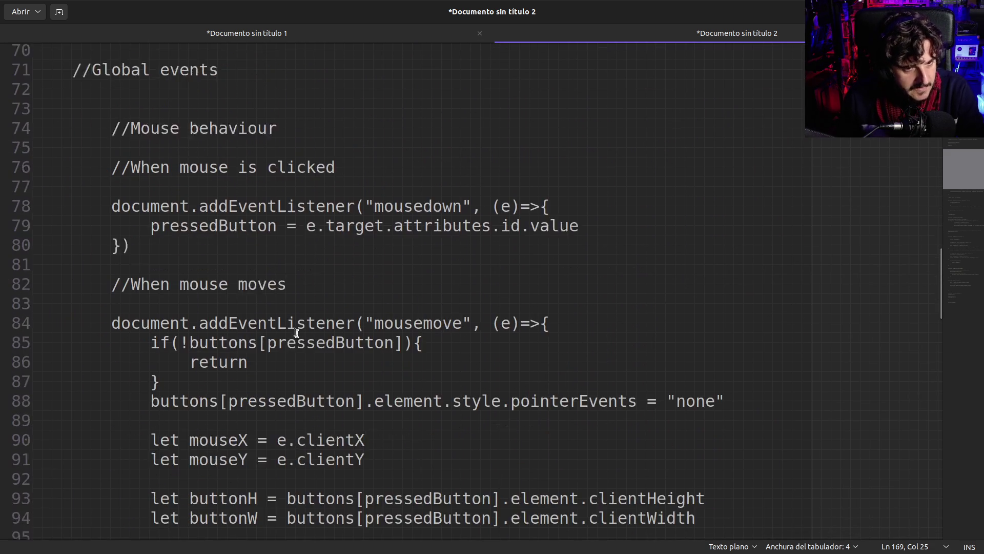
scroll(292, 341, "up", 1)
scroll(292, 342, "down", 12)
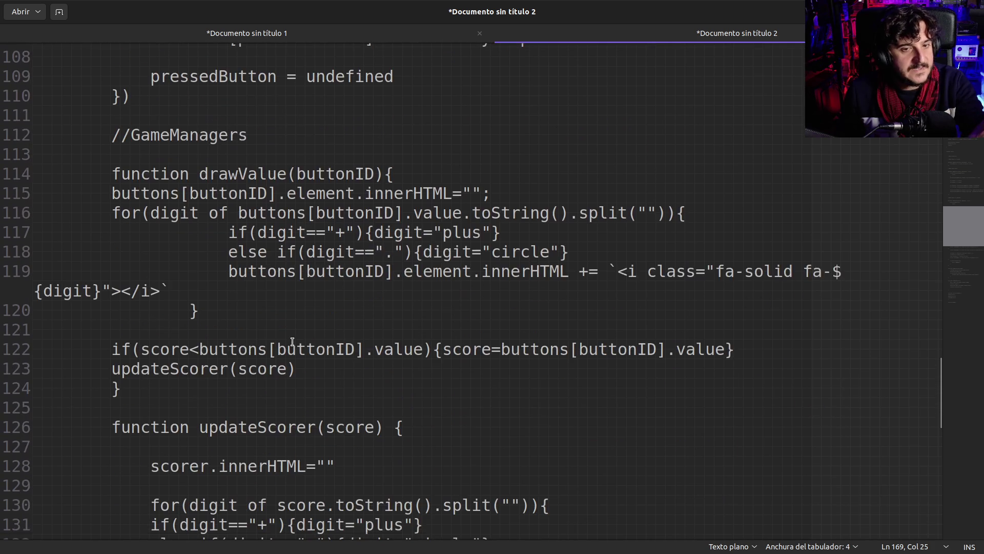
scroll(347, 209, "up", 2)
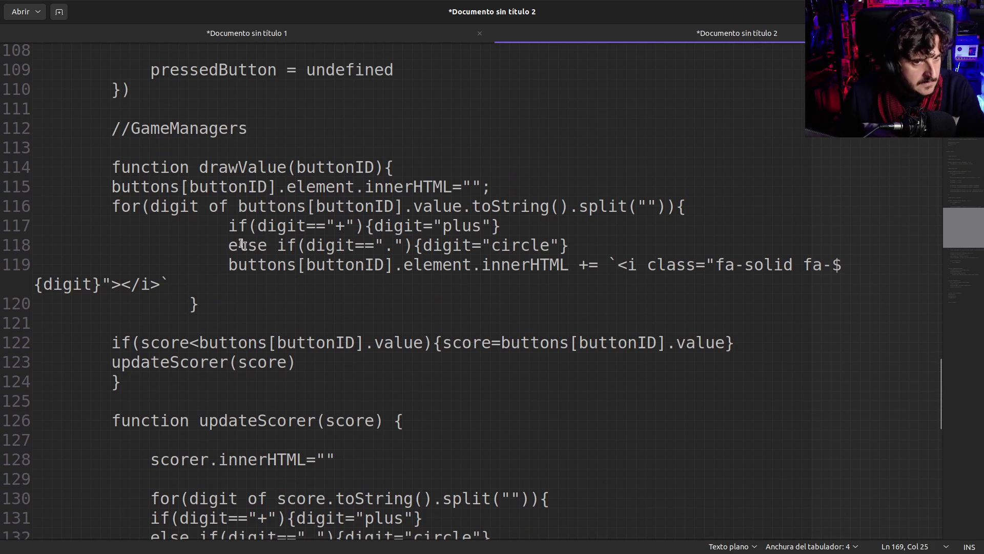
left_click_drag(231, 221, 201, 308)
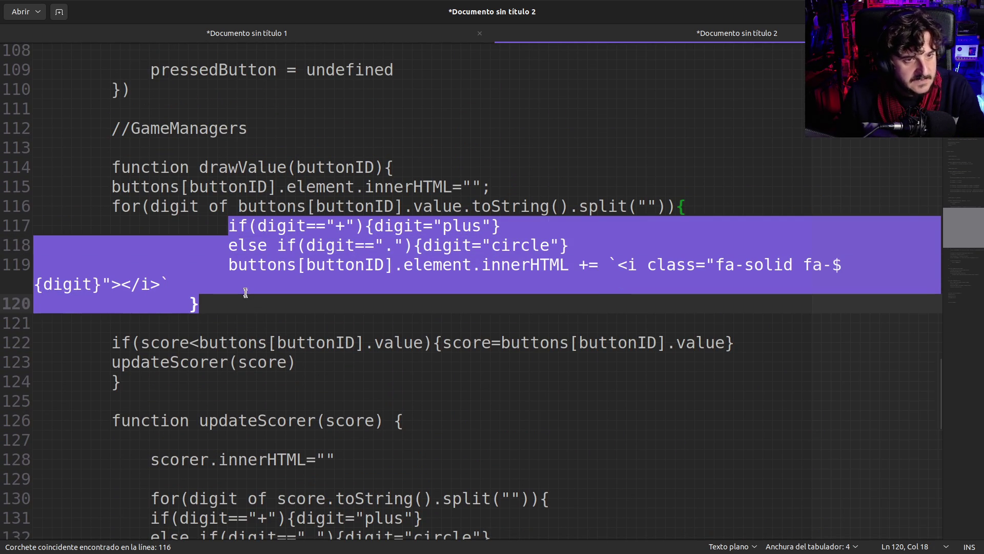
- Add blank lines before and after the drawValue function
left_click(245, 292)
scroll(212, 267, "up", 3)
scroll(199, 282, "down", 5)
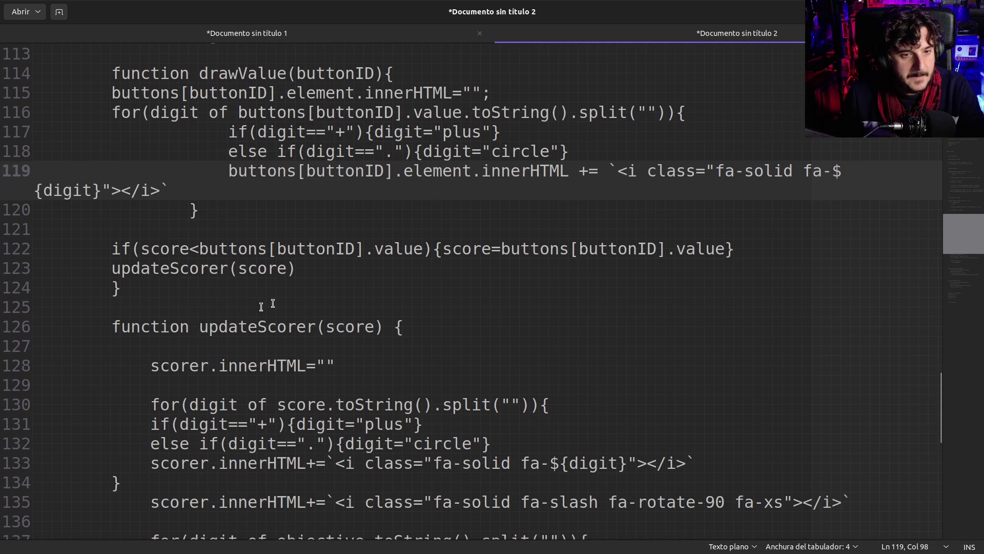
left_click(190, 292)
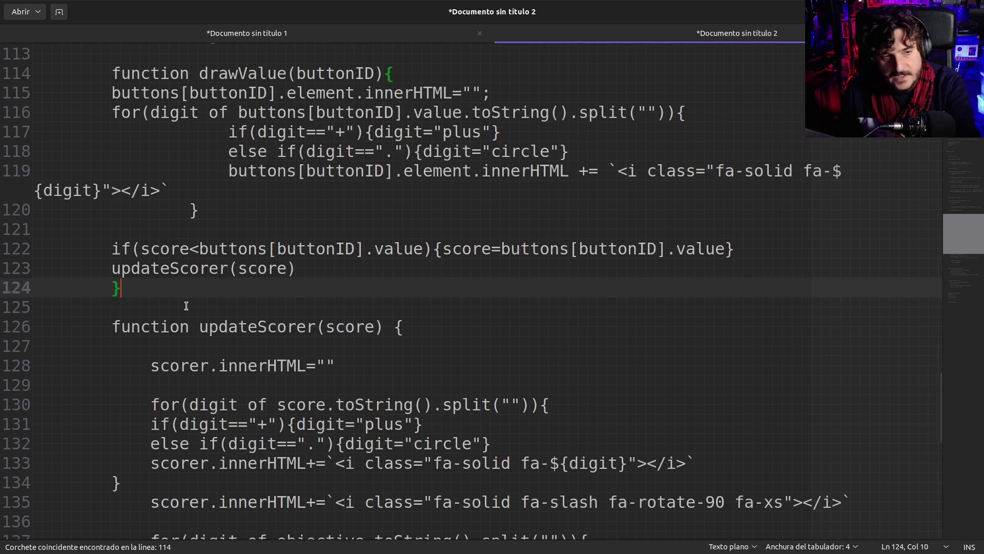
key("Return")
scroll(176, 320, "up", 9)
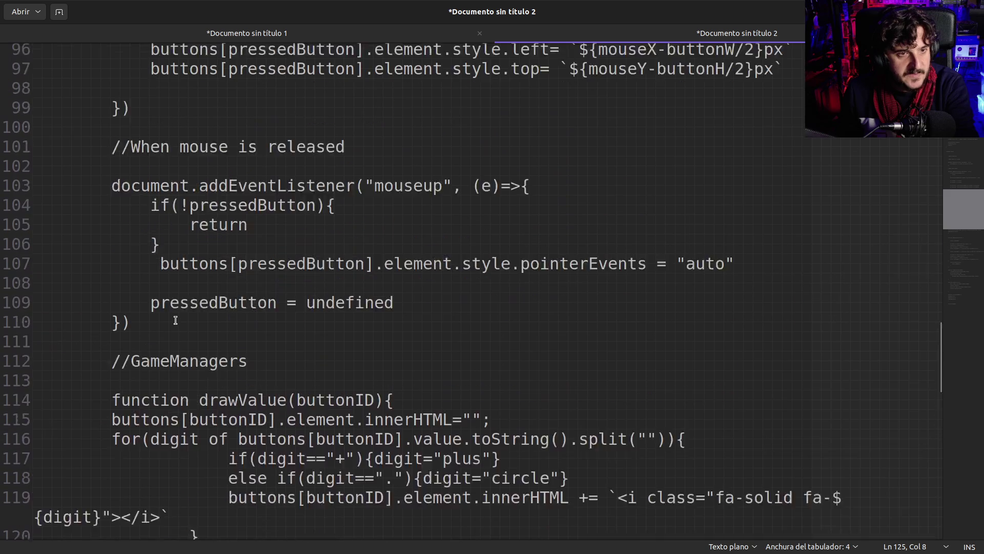
scroll(176, 320, "down", 3)
scroll(176, 320, "up", 9)
scroll(176, 320, "down", 10)
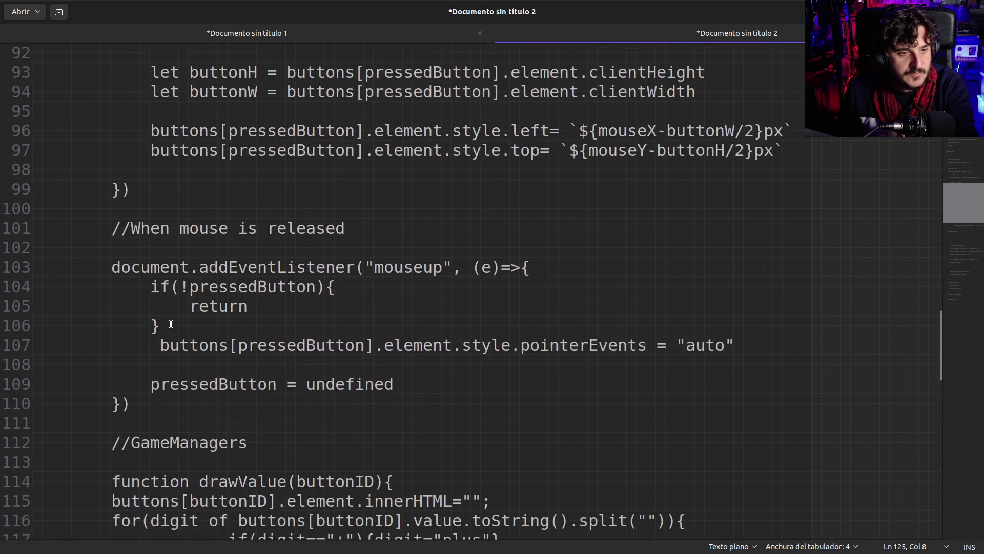
left_click(142, 302)
key("Return")
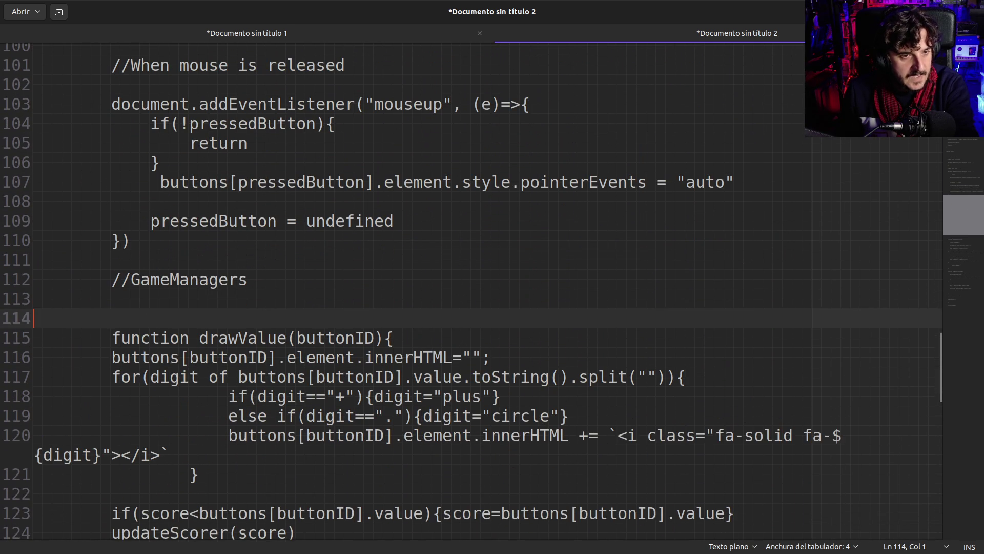
scroll(207, 320, "down", 3)
left_click(117, 399)
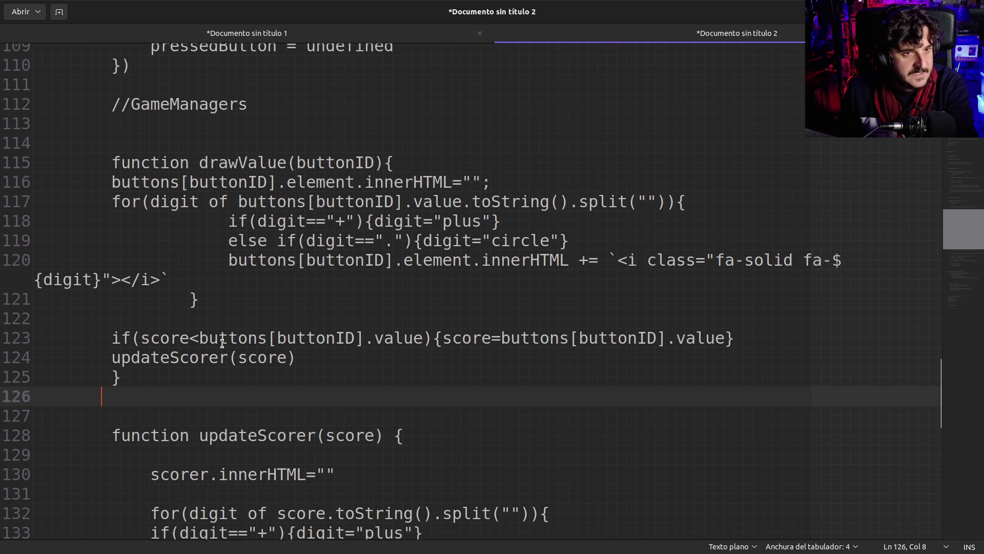
- Put a space before drawValue's opening brace and indent its first body line and for loop
left_click(386, 163)
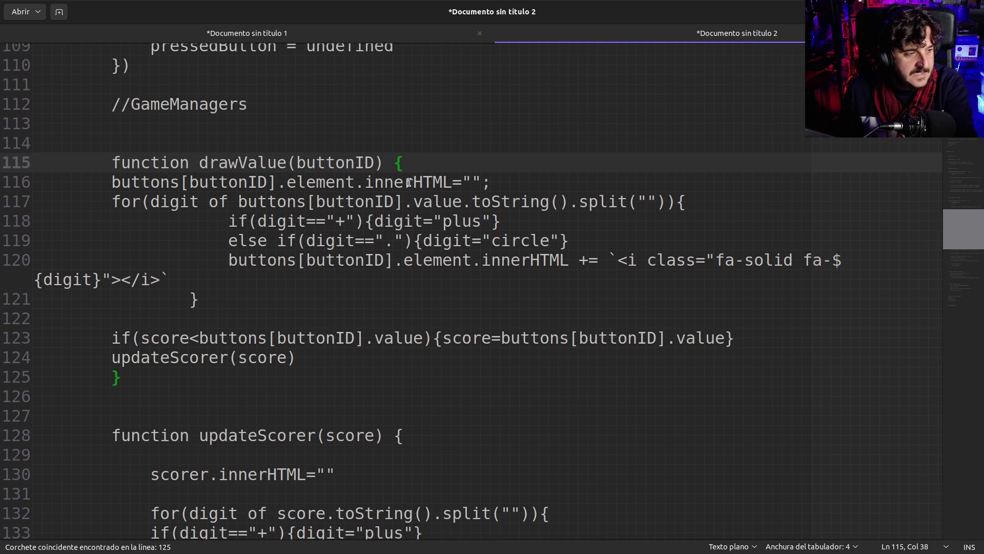
key("Return")
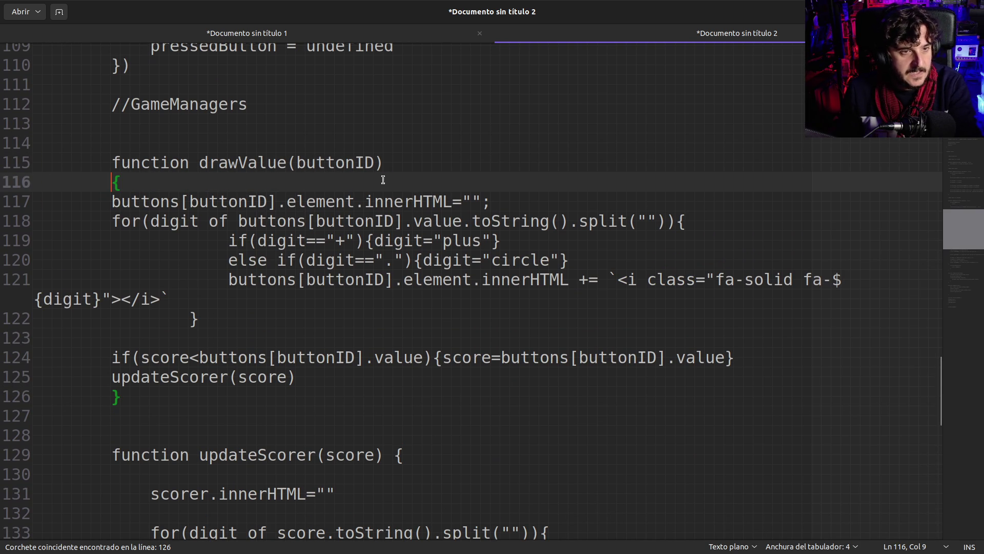
key("shift+Home")
key("BackSpace")
key("BackSpace")
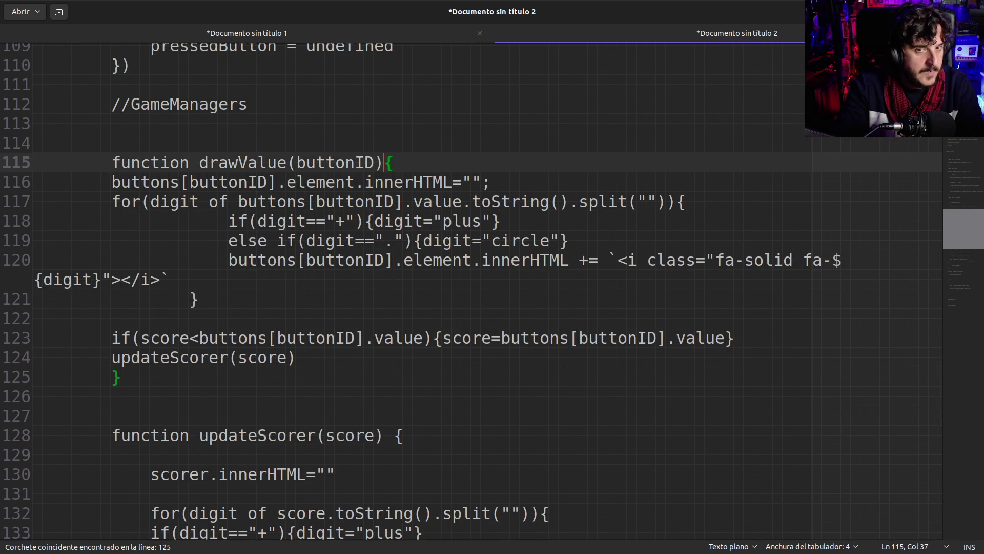
left_click(111, 182)
key("Tab")
left_click(107, 202)
key("Home")
key("shift+Home")
key("Tab")
key("Tab")
key("Tab")
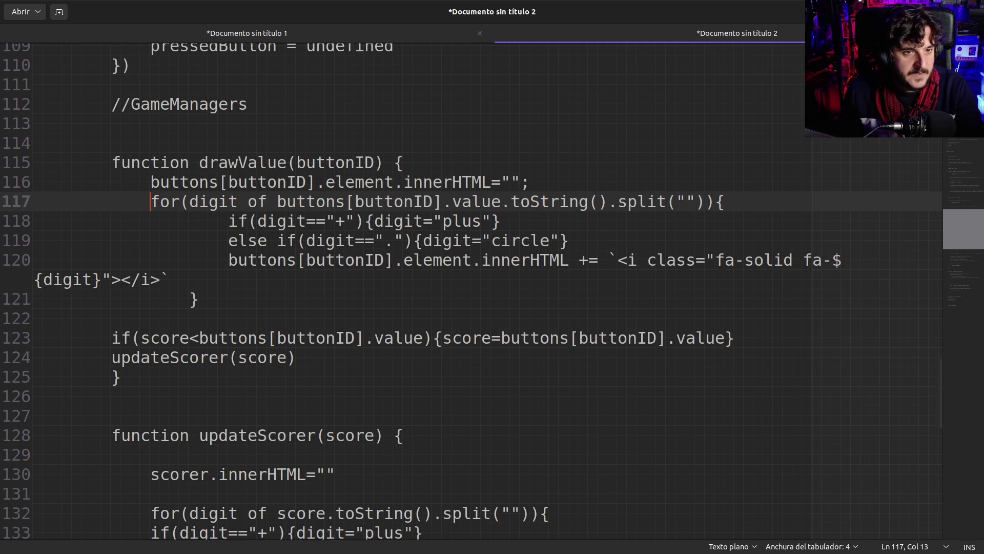
- Expand the plus branch: assignment on its own indented line with a semicolon, closing brace separate
left_click_drag(228, 222, 34, 222)
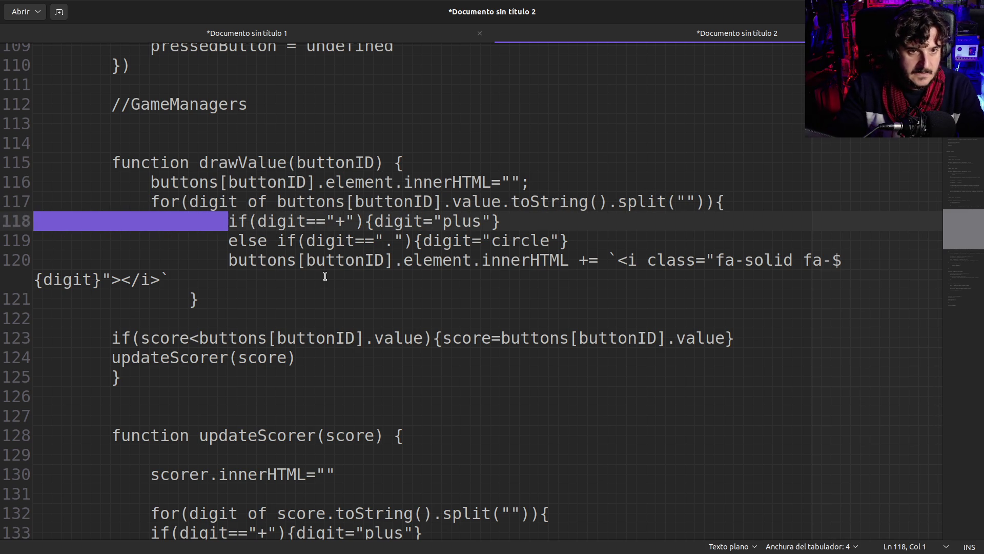
key("BackSpace")
key("Tab")
key("Tab")
key("Tab")
left_click(334, 221)
key("Return")
key("Tab")
key("End")
key("Left")
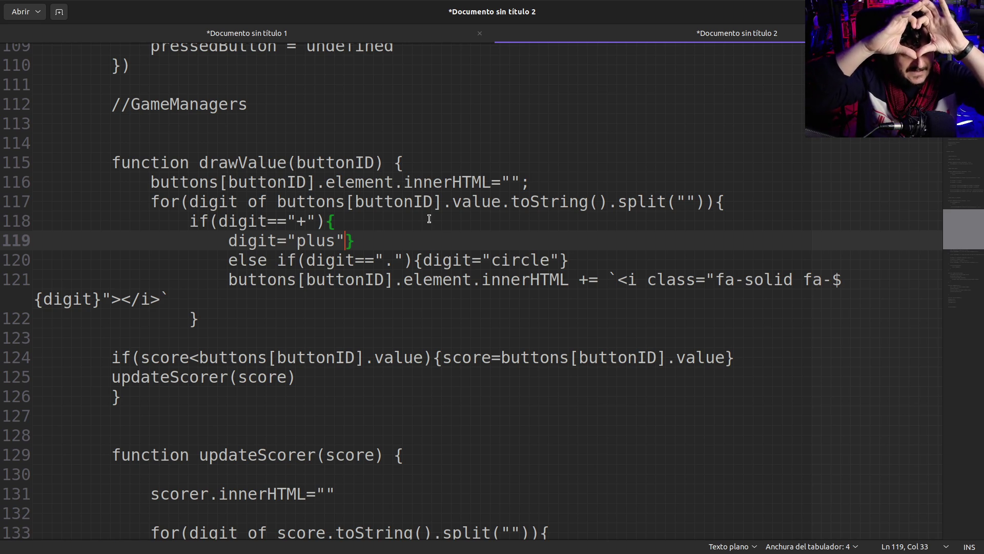
type(";")
key("Return")
key("BackSpace")
- Align the else if with the if and expand the circle branch likewise, adding a semicolon
key("Down")
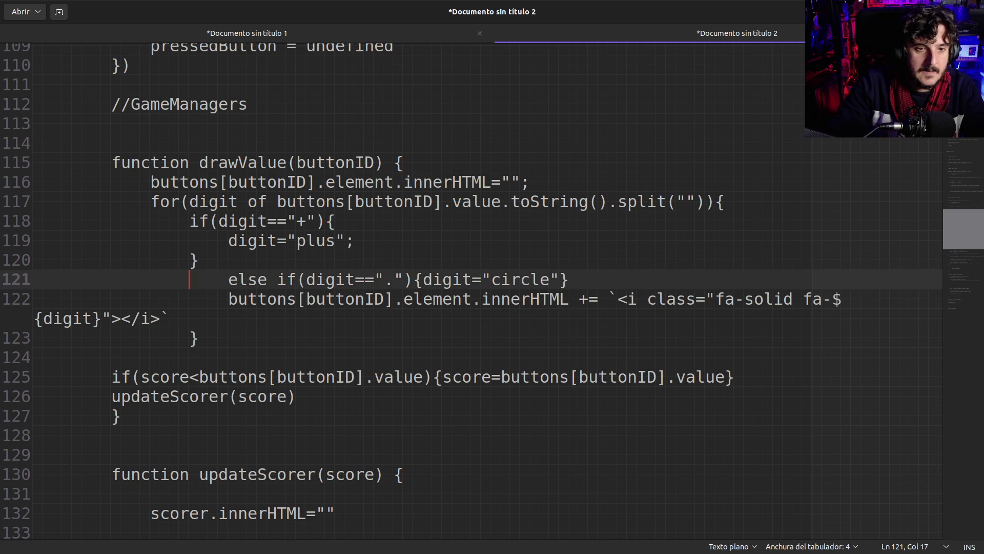
key("Right")
key("Right")
key("BackSpace")
key("BackSpace")
key("BackSpace")
key("ctrl+z")
key("BackSpace")
key("Right")
key("Right")
key("Right")
key("Return")
key("Tab")
key("Up")
key("Down")
key("Right")
key("Right")
key("Right")
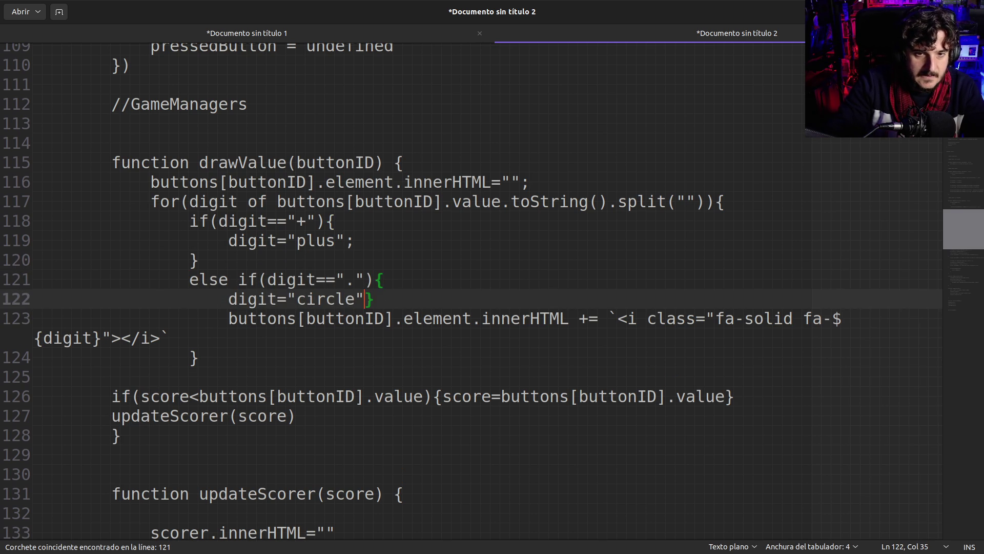
type(";")
key("Return")
key("BackSpace")
- Re-indent the innerHTML statement and align the loop's closing brace with the for
left_click(190, 338)
key("shift+Home")
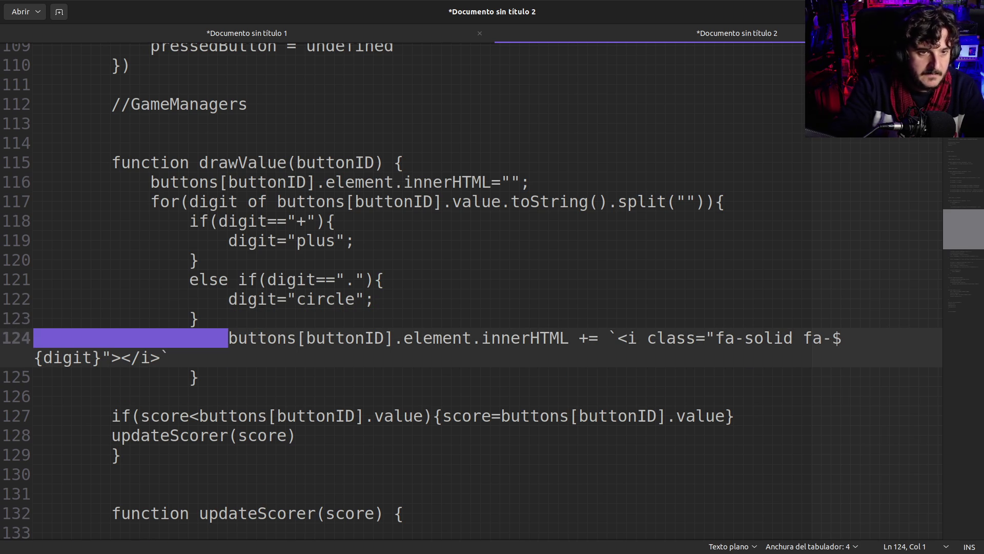
key("BackSpace")
key("Return")
key("Tab")
key("Tab")
key("Tab")
key("Tab")
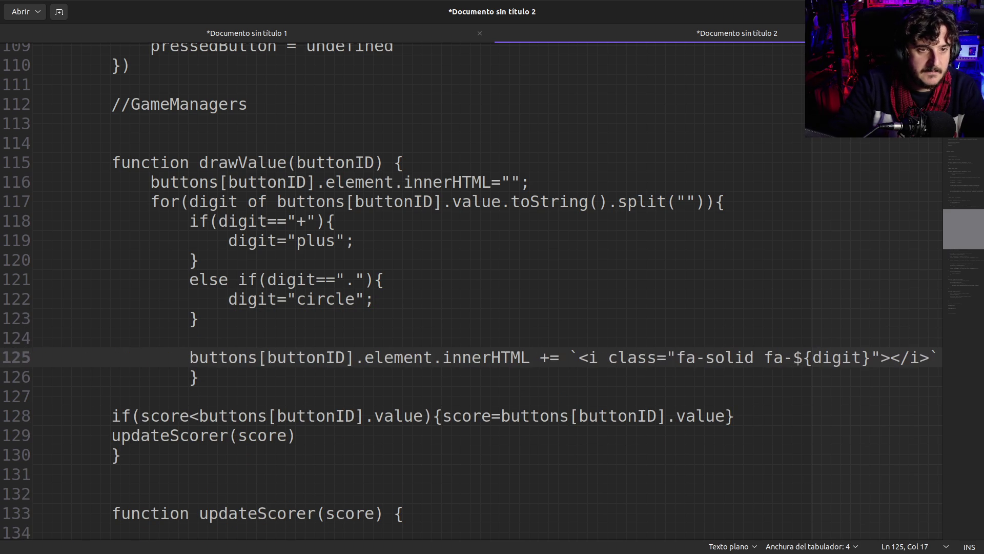
key("BackSpace")
key("Tab")
key("Down")
key("Down")
key("Up")
left_click(189, 376)
key("BackSpace")
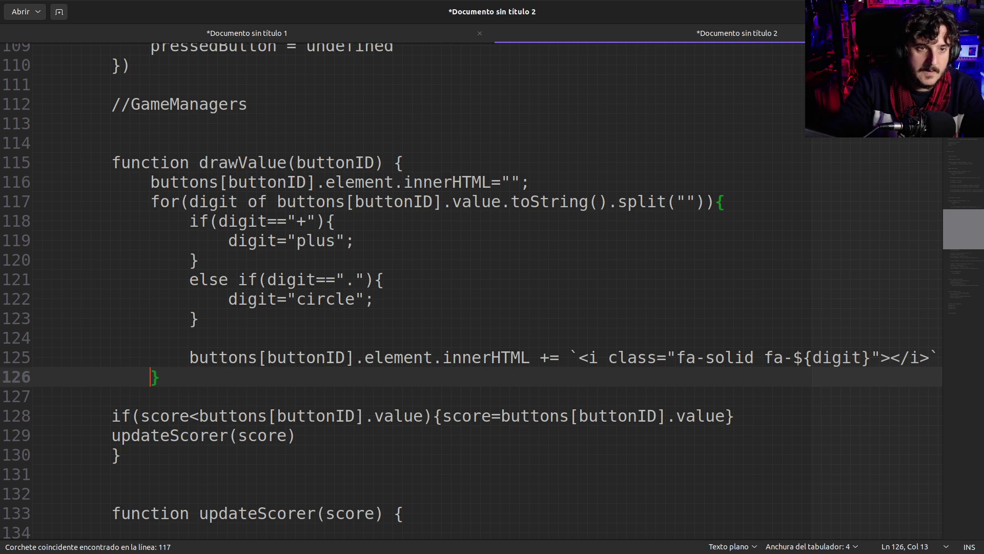
- Indent the score check and its updateScorer call one level inside drawValue
key("Down")
key("Down")
key("Right")
key("Left")
key("shift+Home")
key("Tab")
key("Down")
key("Home")
key("shift+Right")
key("shift+Right")
key("shift+Right")
key("shift+Right")
key("BackSpace")
key("Tab")
key("Tab")
key("Tab")
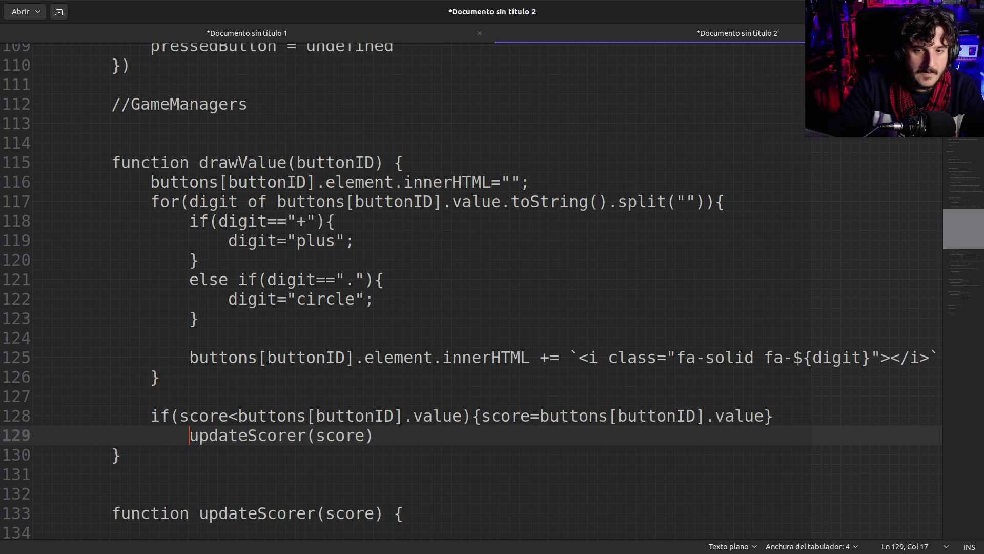
- Put score=buttons[buttonID].value; on its own indented line and add a blank line before updateScorer
left_click(161, 414)
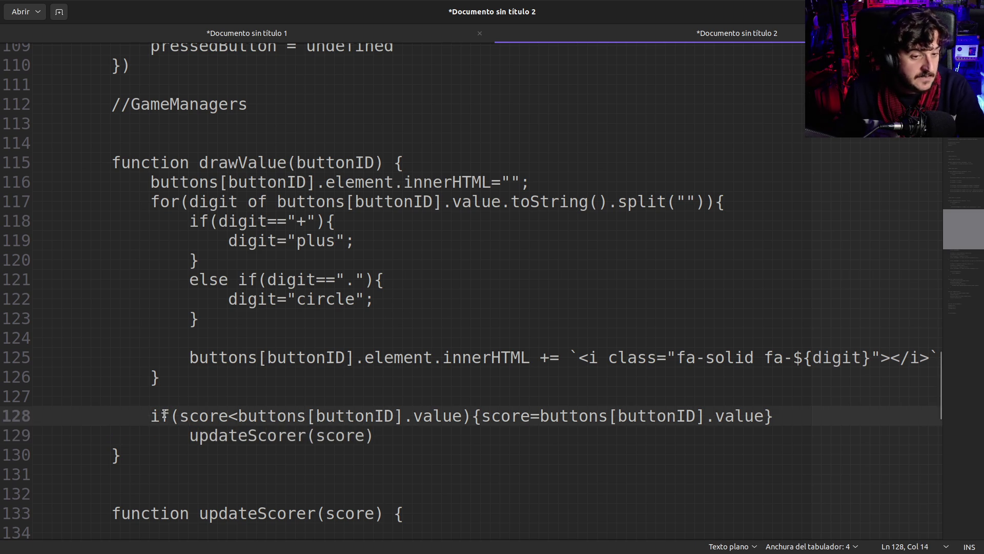
scroll(248, 403, "down", 3)
left_click(483, 260)
key("Return")
key("Tab")
key("Tab")
key("Tab")
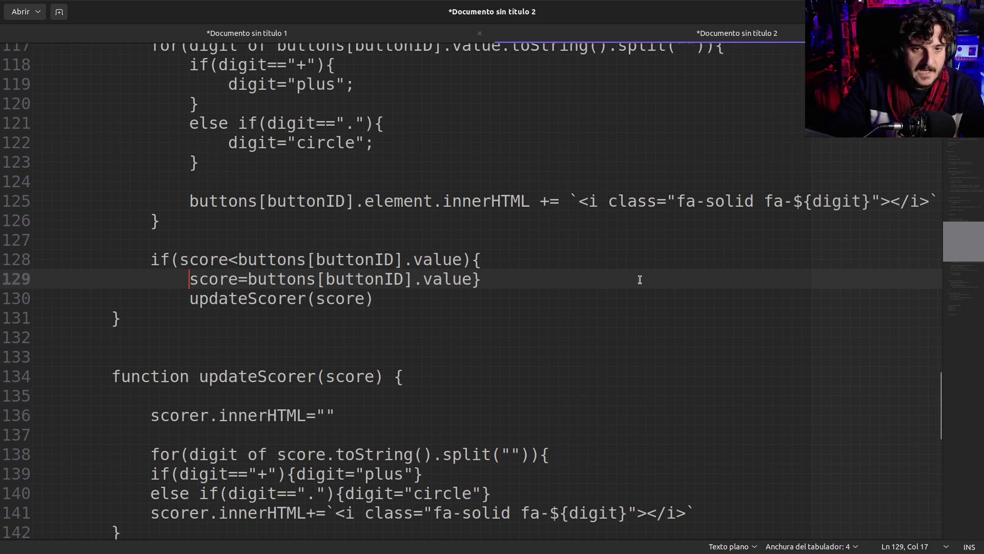
left_click(640, 280)
key("Left")
type(";")
key("Return")
key("BackSpace")
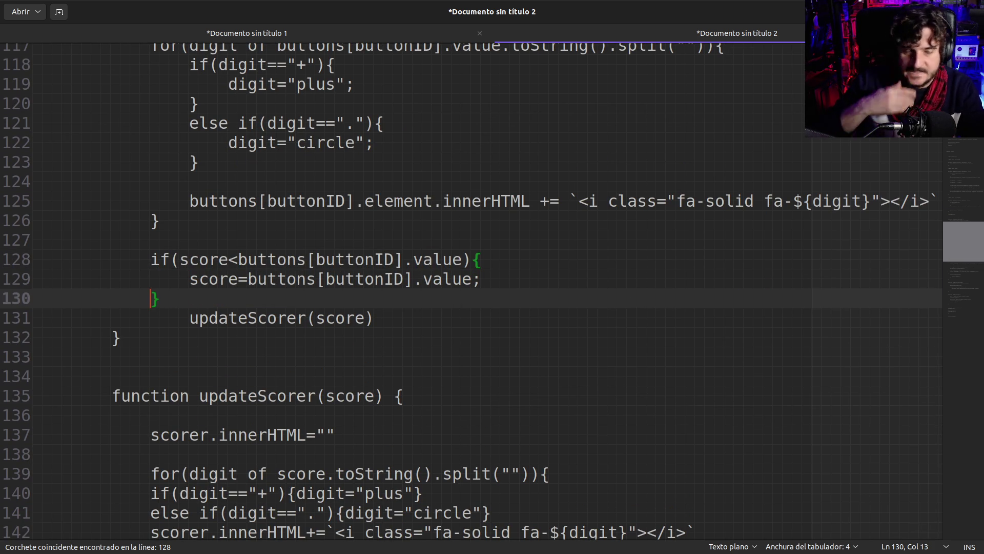
key("Down")
key("Delete")
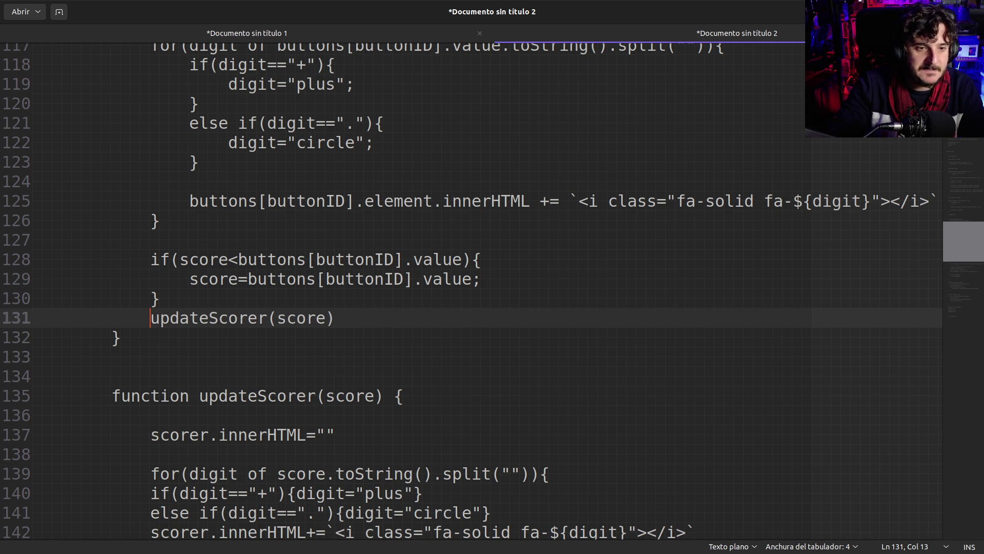
key("Return")
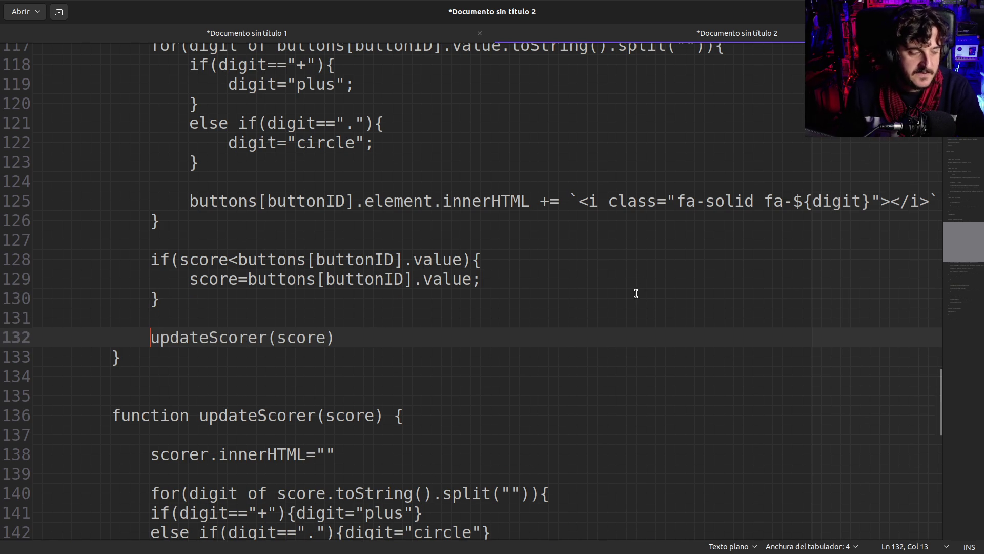
- Check drawValue's opening brace, then rejoin the score assignment and closing brace onto the if line
scroll(615, 308, "up", 2)
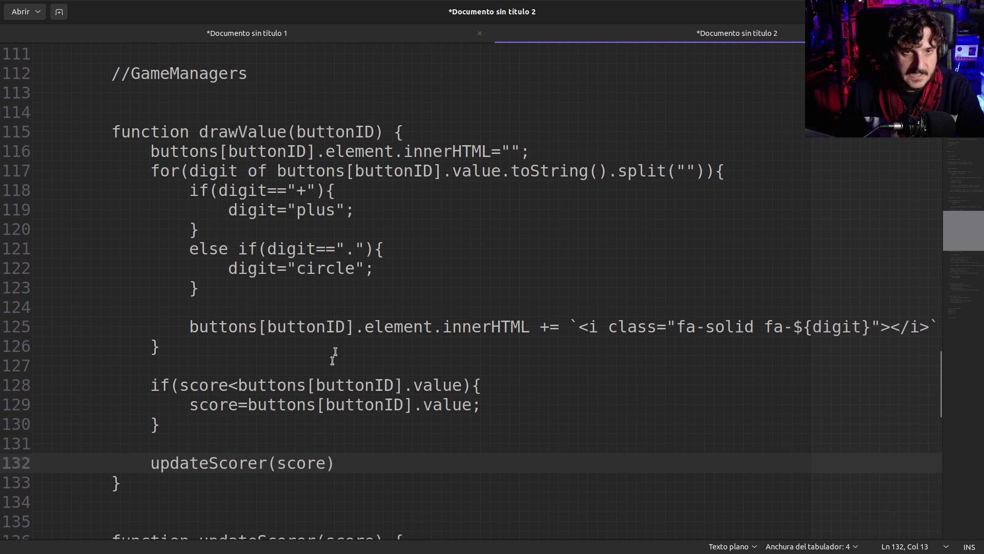
left_click_drag(120, 132, 422, 136)
left_click(422, 135)
scroll(388, 180, "down", 1)
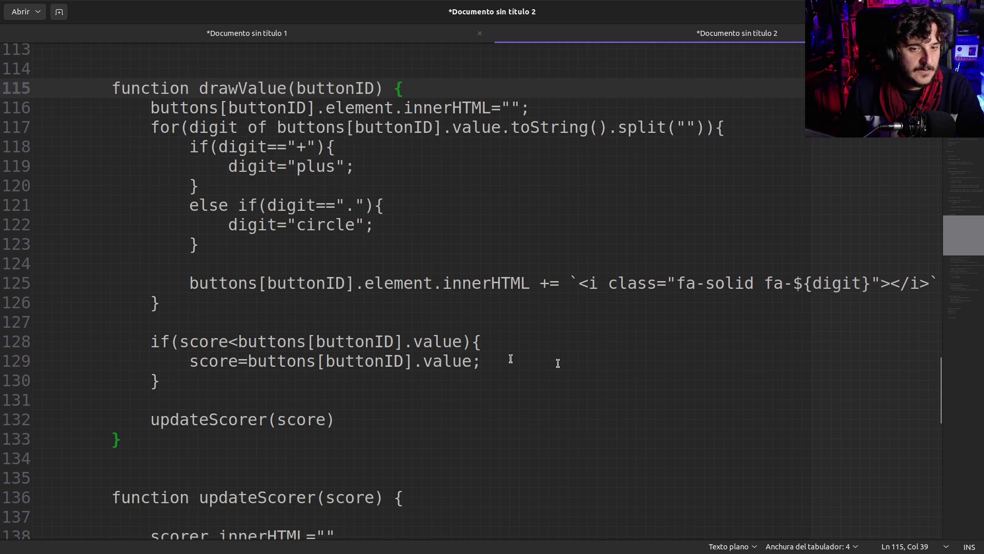
left_click(812, 361)
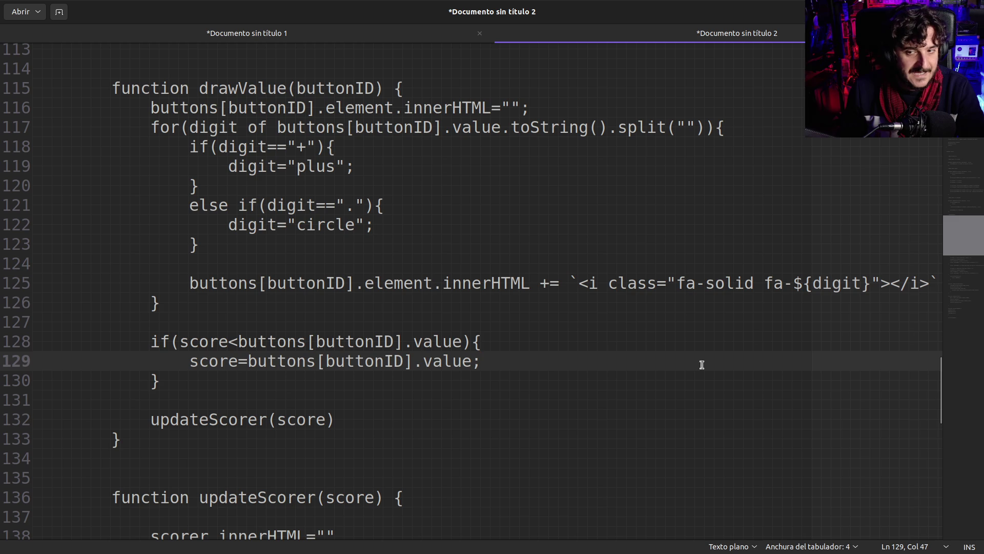
left_click(577, 333)
key("Delete")
key("Delete")
key("Delete")
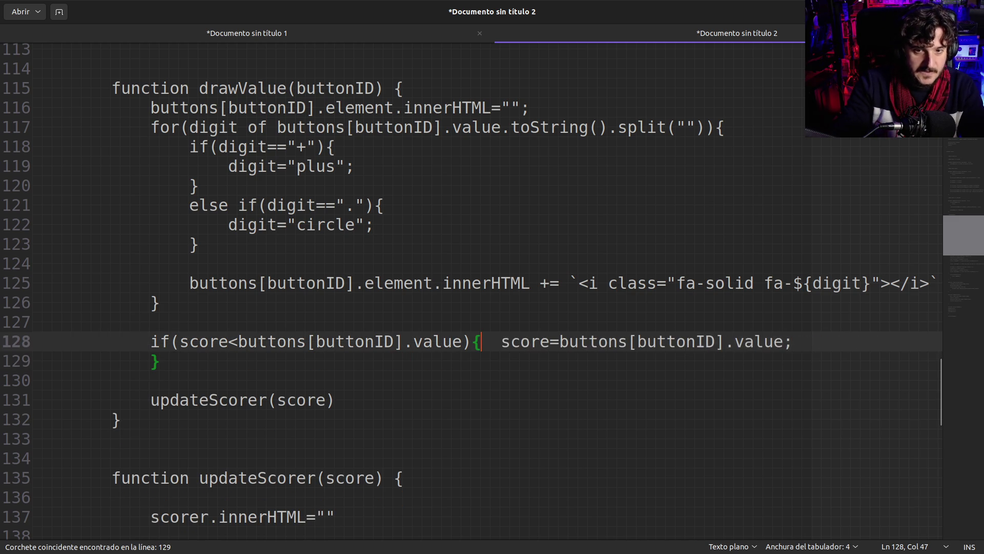
key("Delete")
key("Delete")
key("Delete")
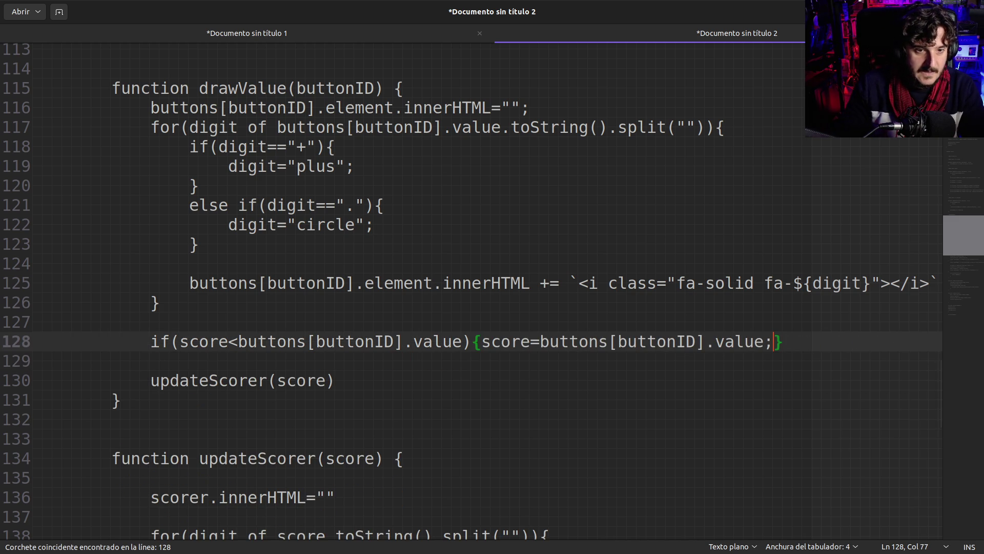
- Re-expand the score check so the assignment sits indented between its braces, closing brace outdented
left_click(478, 340)
left_click_drag(477, 341, 693, 343)
left_click(485, 342)
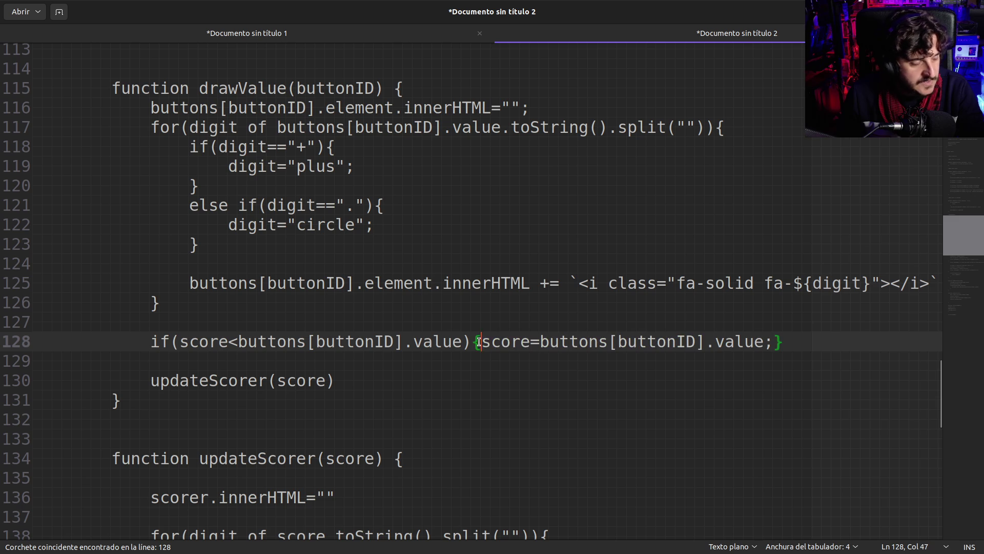
key("Return")
key("Tab")
key("End")
key("Left")
key("Return")
key("BackSpace")
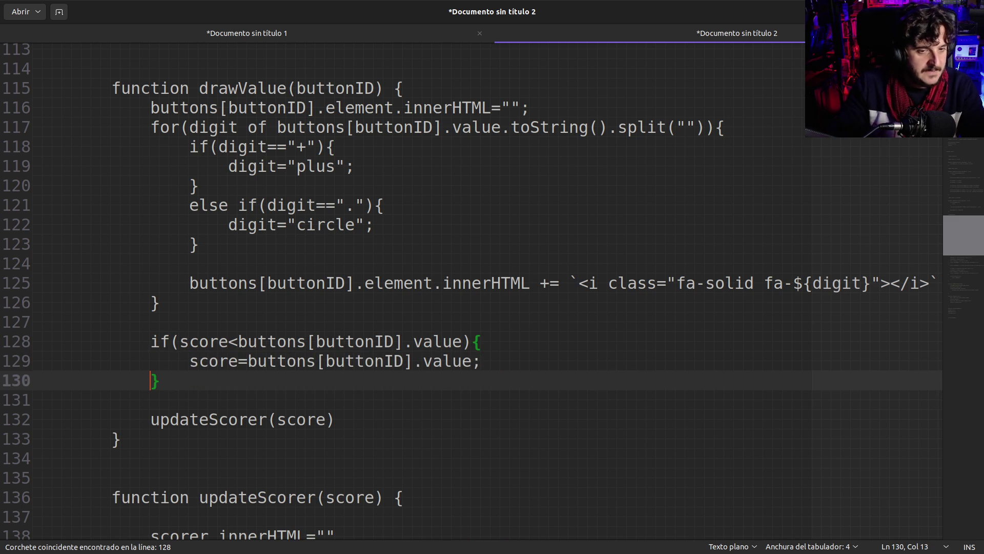
scroll(461, 386, "up", 1)
left_click(110, 490)
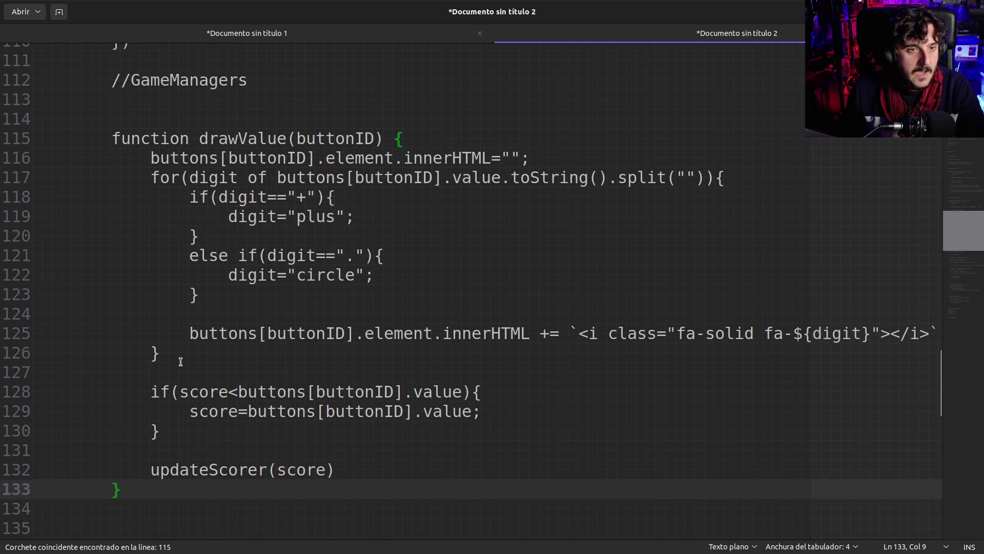
- End the updateScorer(score) call with a semicolon
left_click(206, 449)
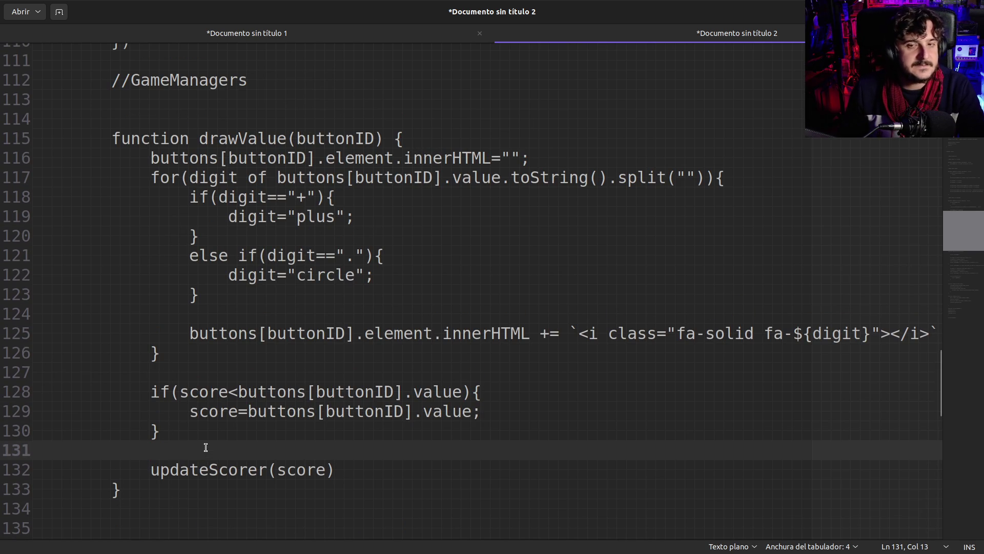
scroll(206, 447, "up", 1)
scroll(210, 444, "down", 3)
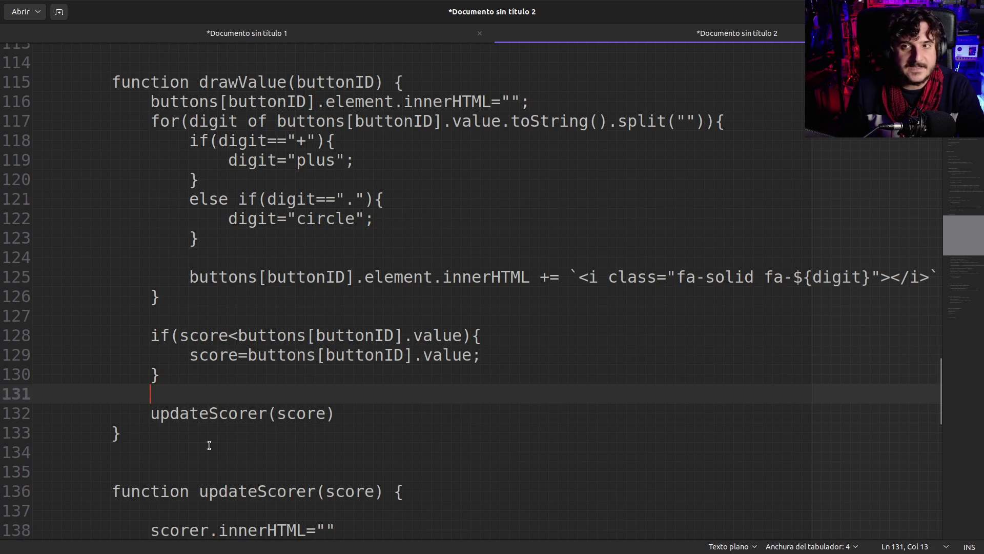
scroll(209, 445, "up", 2)
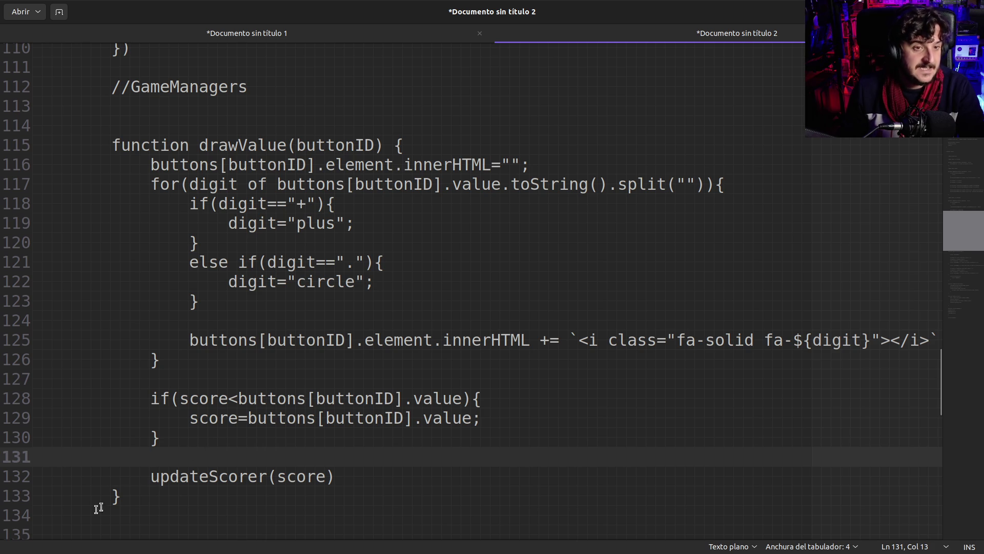
left_click(128, 495)
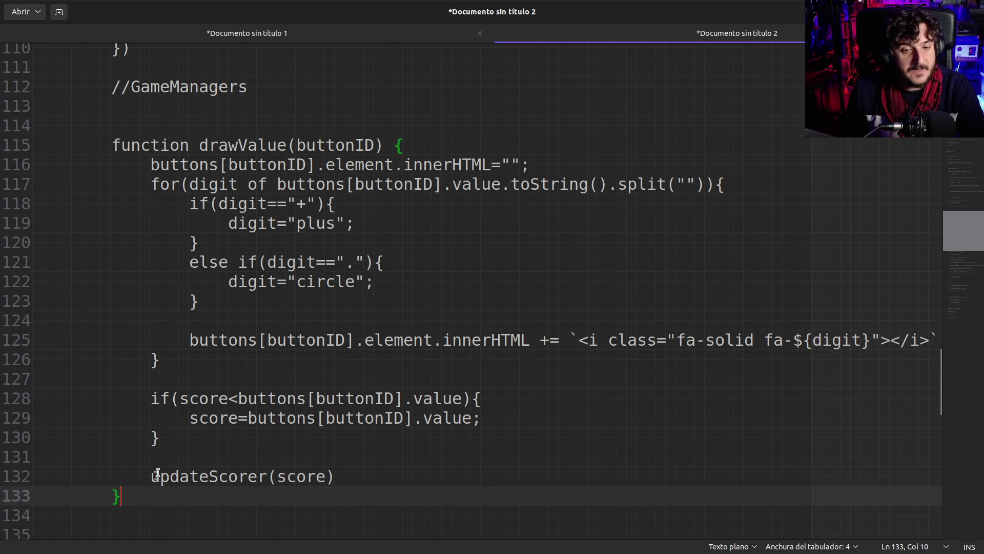
left_click(355, 478)
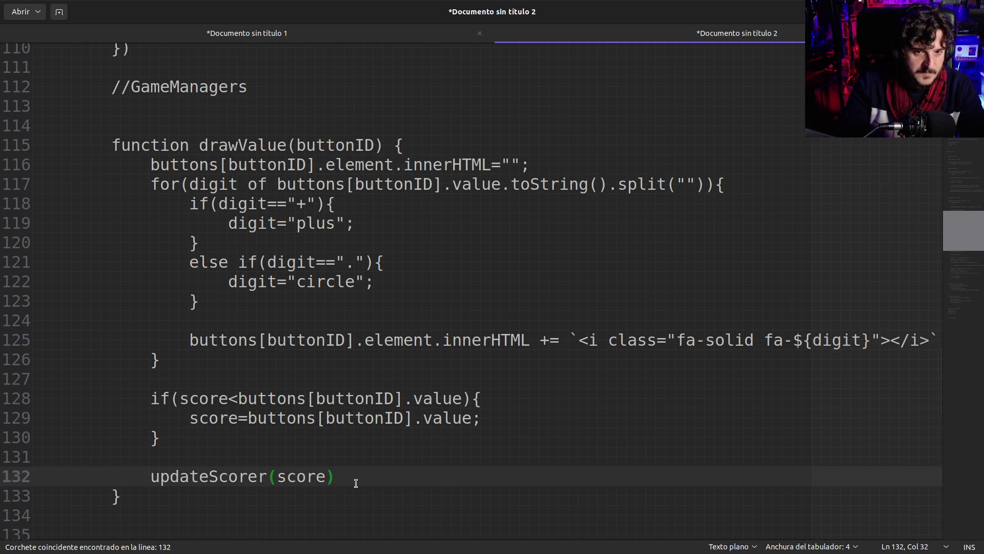
type(";")
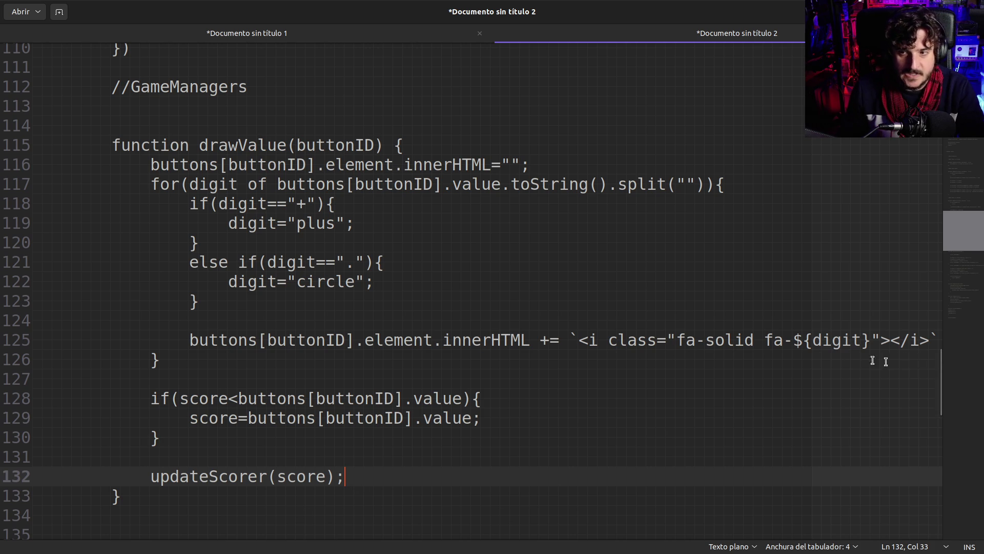
- Add a semicolon to the icon-appending innerHTML line and check the if/else-if braces
scroll(823, 359, "down", 2)
left_click(922, 241)
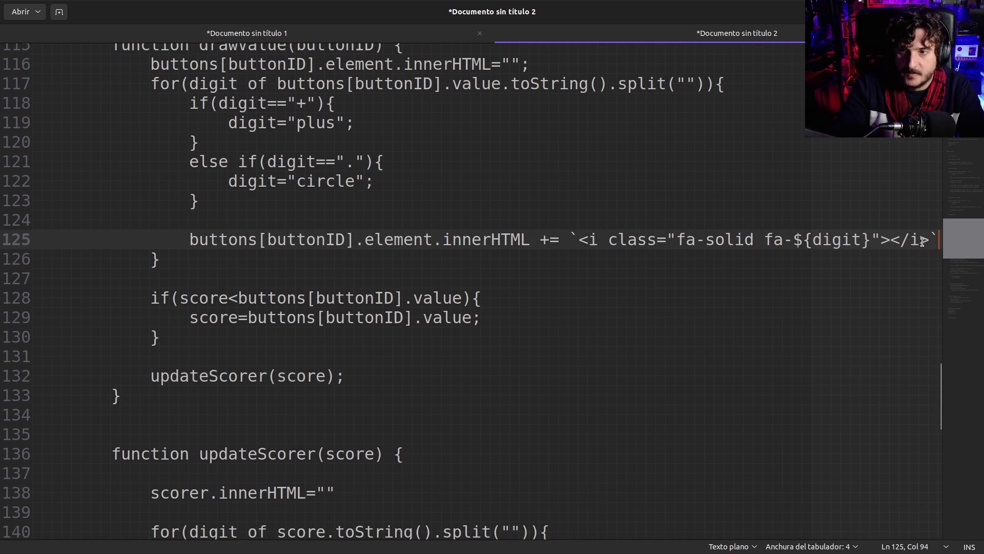
type(";")
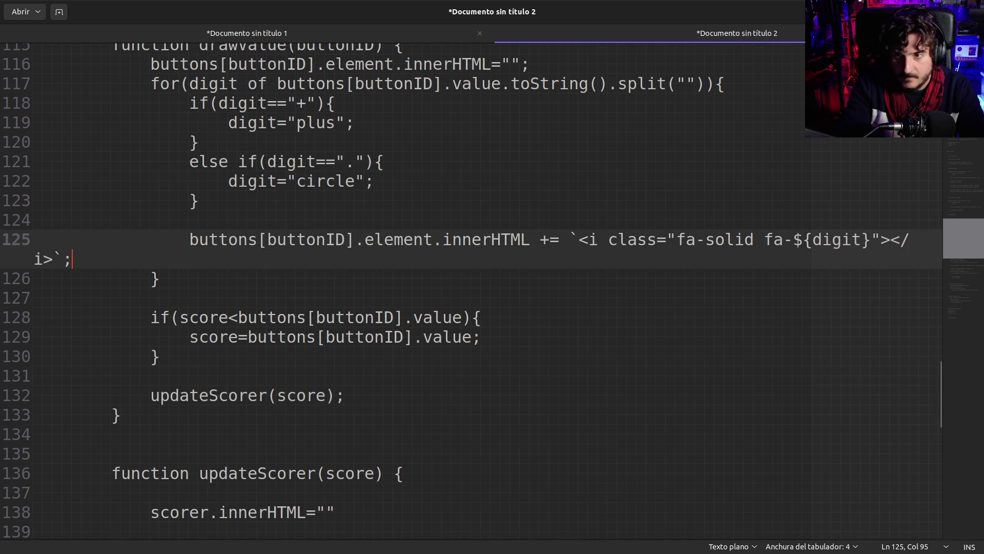
scroll(714, 242, "down", 9)
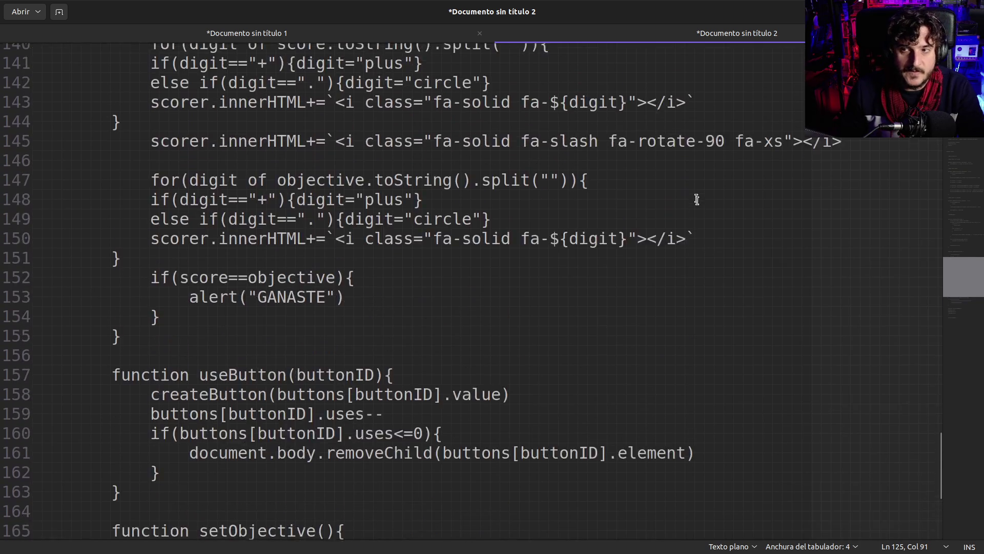
scroll(699, 200, "up", 11)
scroll(691, 333, "down", 1)
left_click(461, 339)
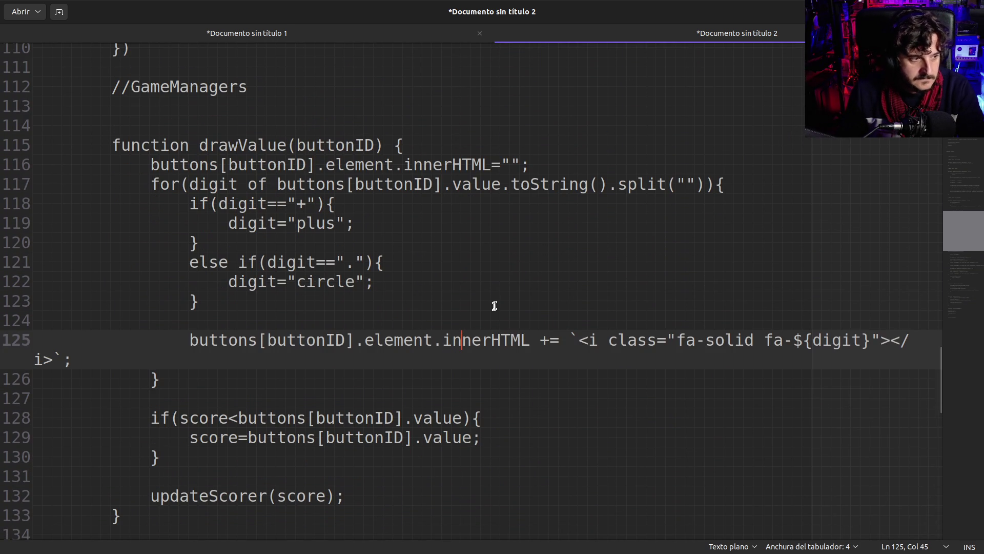
left_click(346, 306)
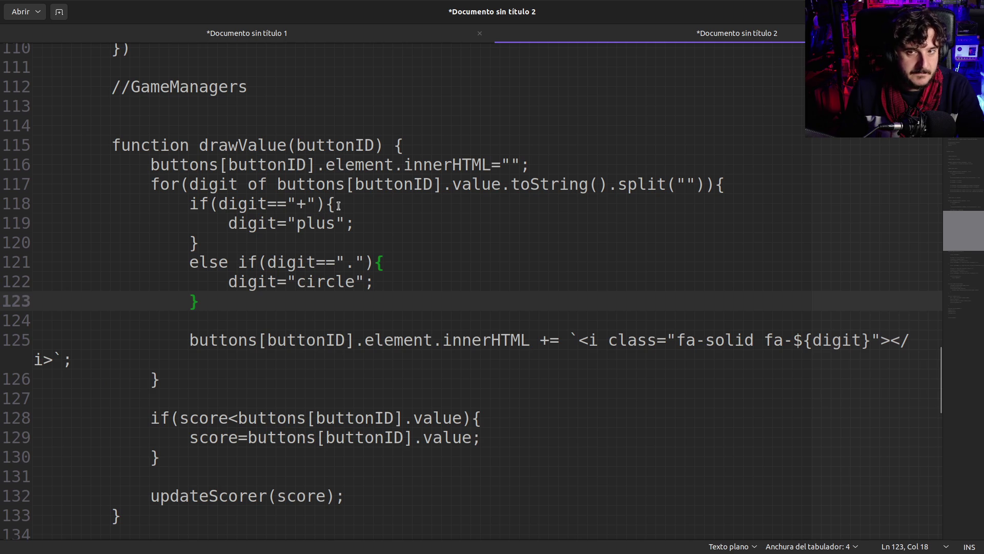
left_click(337, 205)
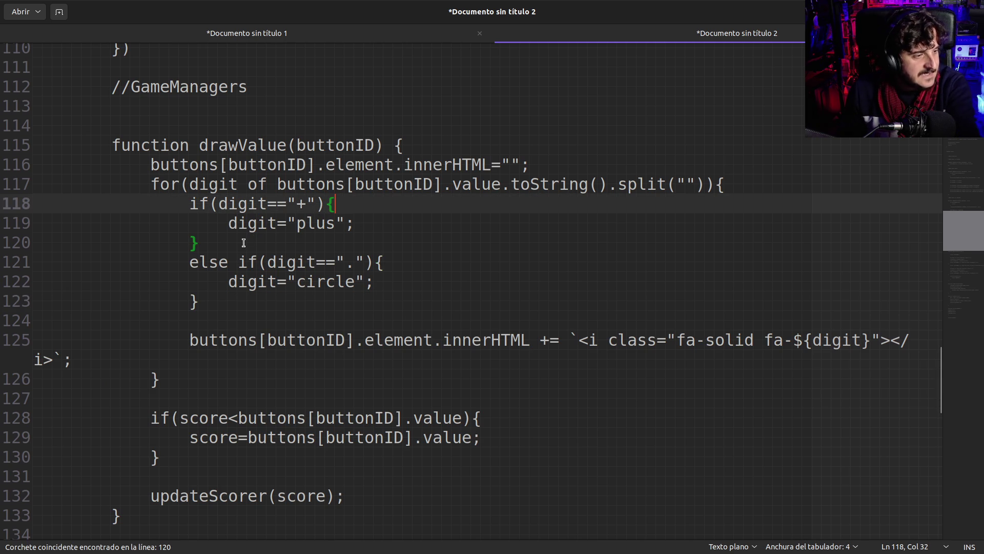
- Remove the opening and closing braces of the plus check and the else-if block
key("BackSpace")
left_click_drag(200, 242, 32, 241)
key("BackSpace")
left_click(385, 264)
key("BackSpace")
left_click_drag(215, 301, 32, 301)
key("BackSpace")
left_click(269, 242)
key("BackSpace")
- Restore the plus check's braces and dismiss the Save dialog
left_click(197, 200)
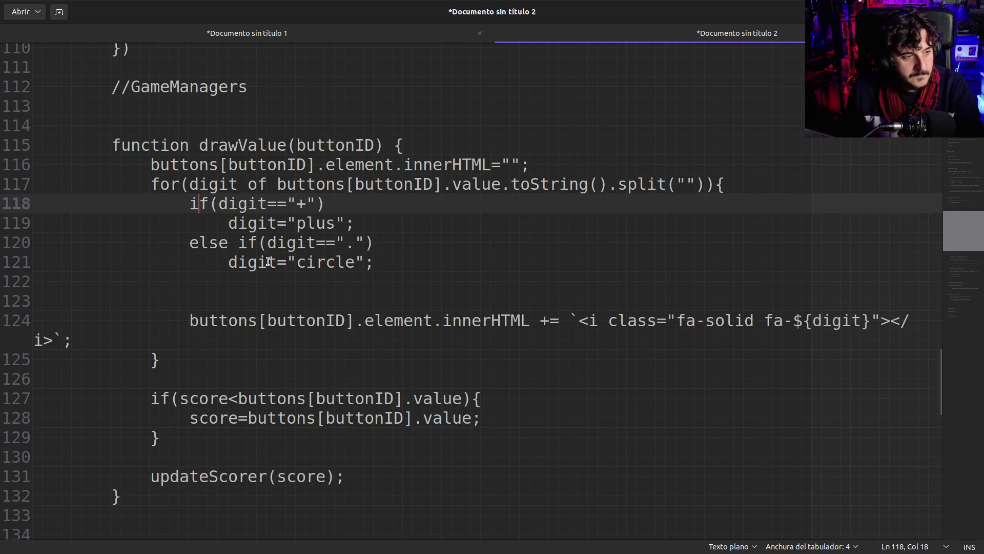
key("Down")
key("End")
key("Return")
type("{}}")
key("shift+Home")
key("Up")
key("Up")
key("End")
type("{")
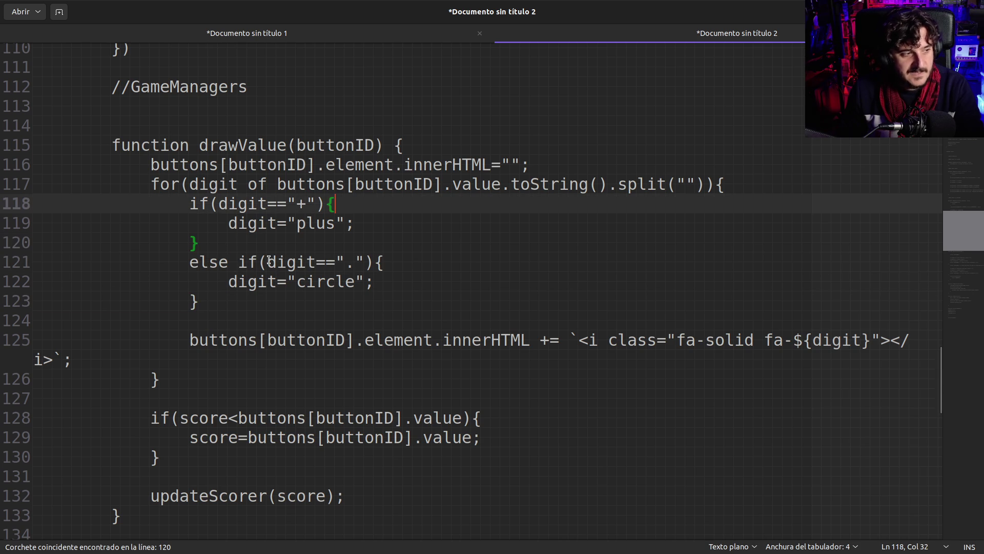
key("ctrl+s")
key("Escape")
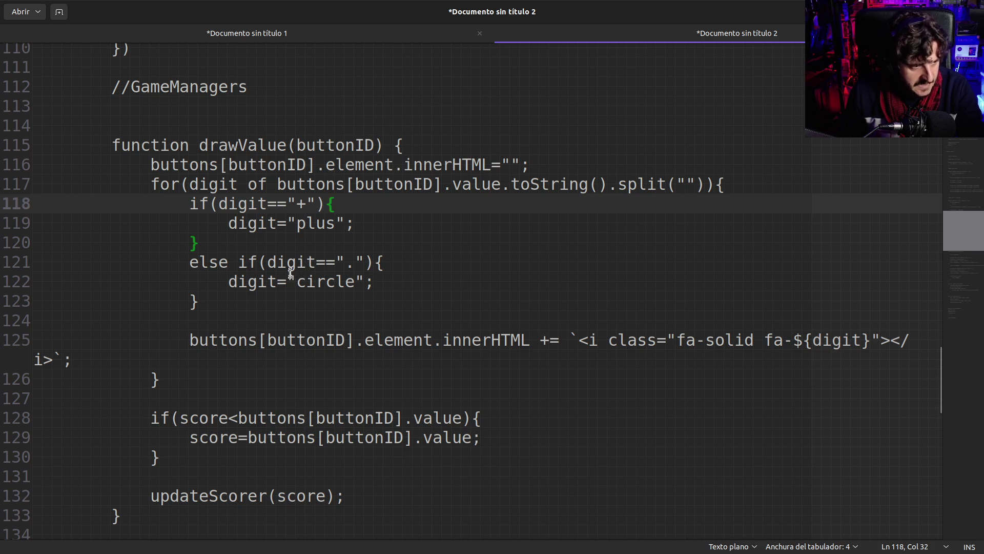
- Inspect the else-if braces, the icon template's class attribute and drawValue's closing brace
left_click(285, 307)
scroll(291, 307, "down", 1)
scroll(291, 308, "up", 2)
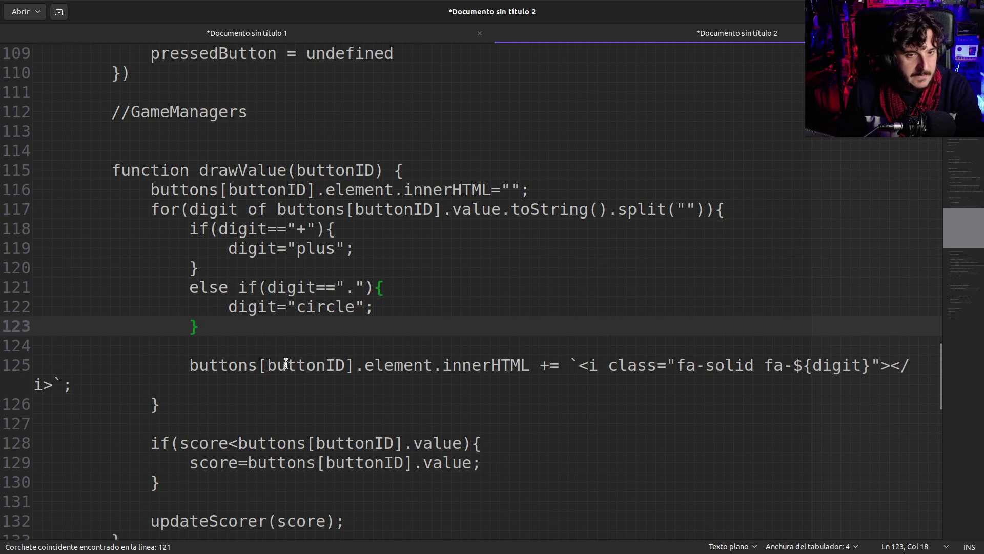
mouse_move(356, 365)
left_mouse_down()
mouse_move(871, 365)
mouse_move(898, 355)
left_mouse_up()
left_click(675, 364)
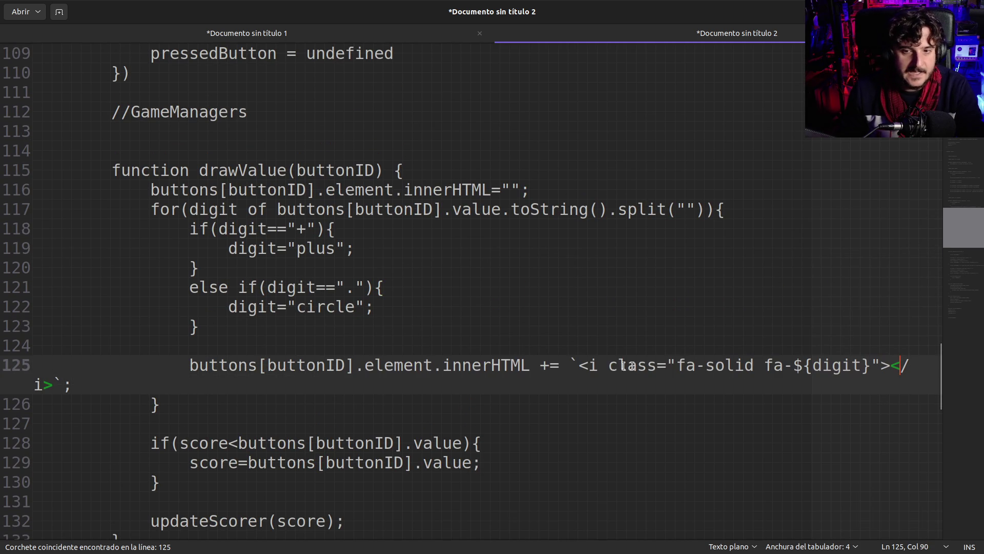
left_click_drag(603, 365, 843, 364)
left_click(842, 365)
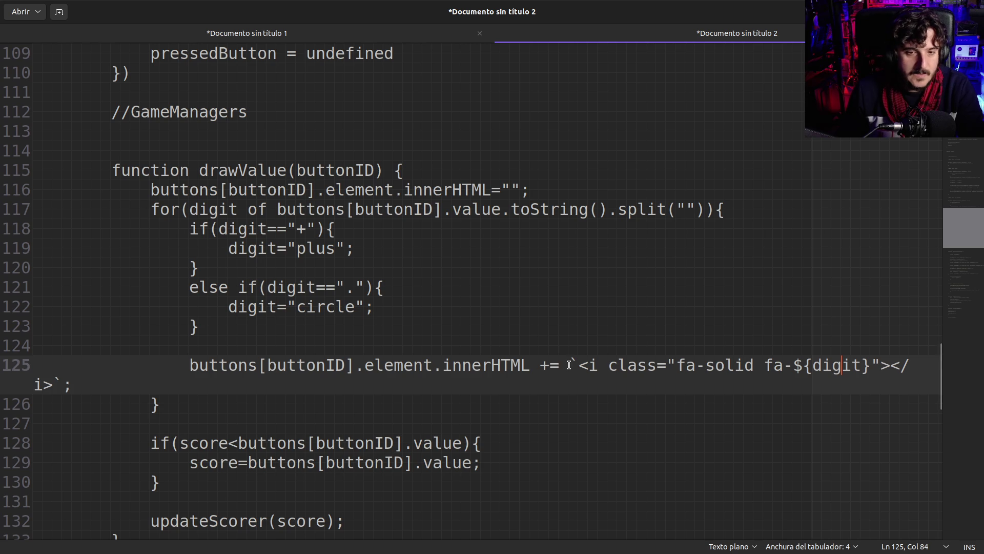
left_click(360, 342)
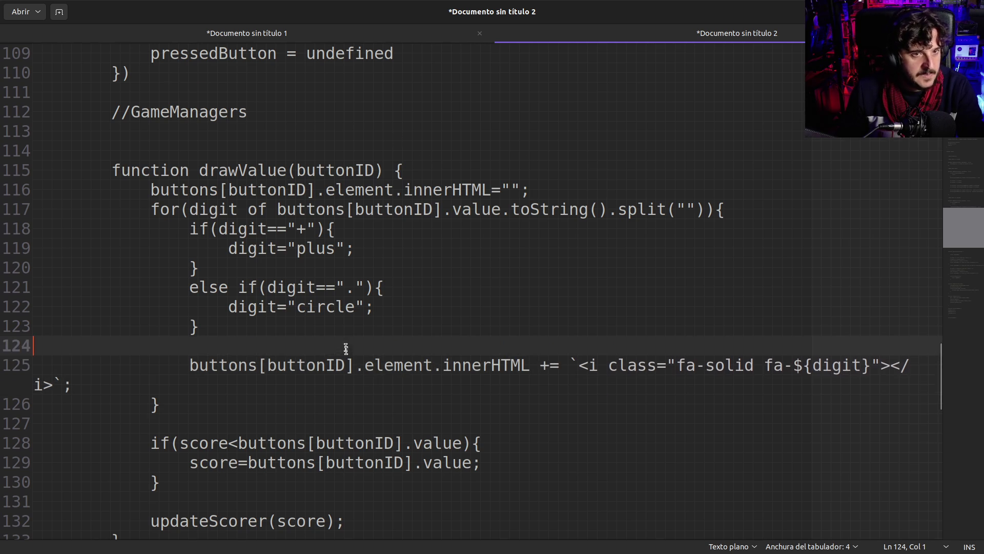
scroll(346, 349, "down", 2)
left_click(129, 477)
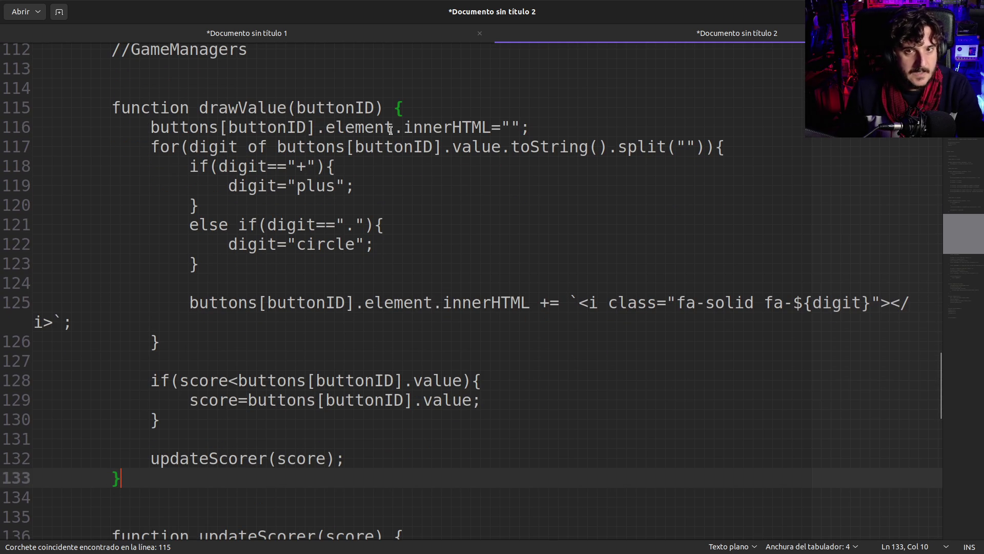
left_click(109, 108, "shift")
left_click(341, 263)
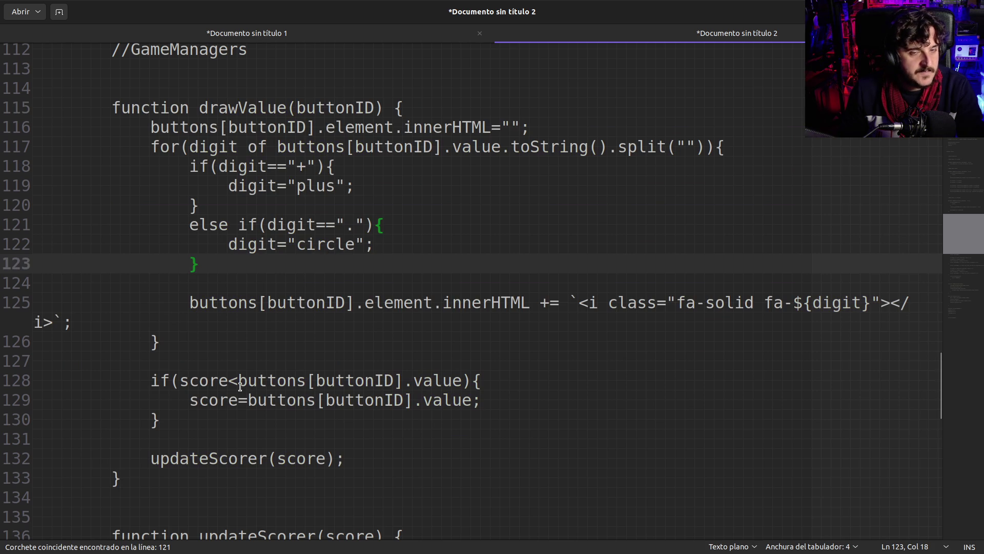
- Insert a blank line between the innerHTML reset and the digit for loop
left_click(539, 123)
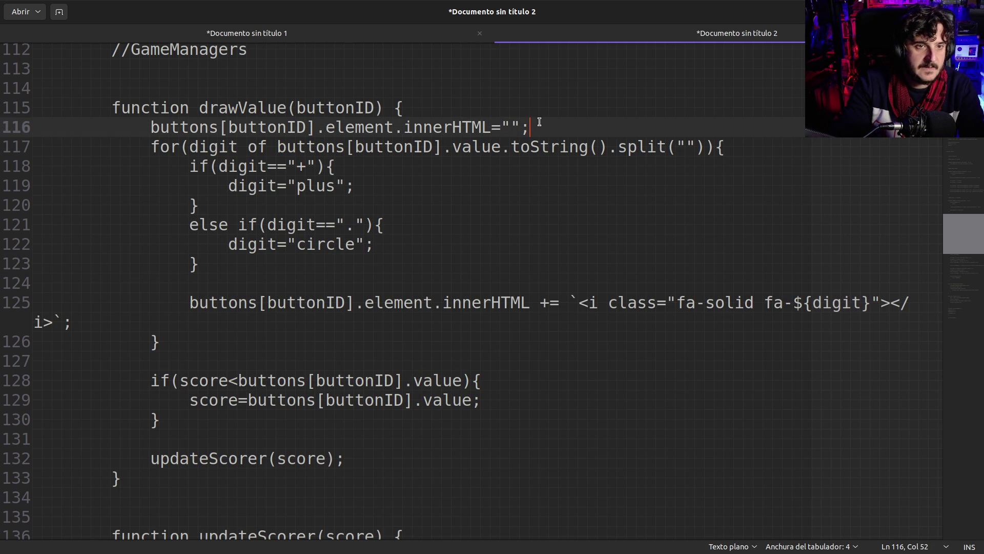
key("Return")
key("Up")
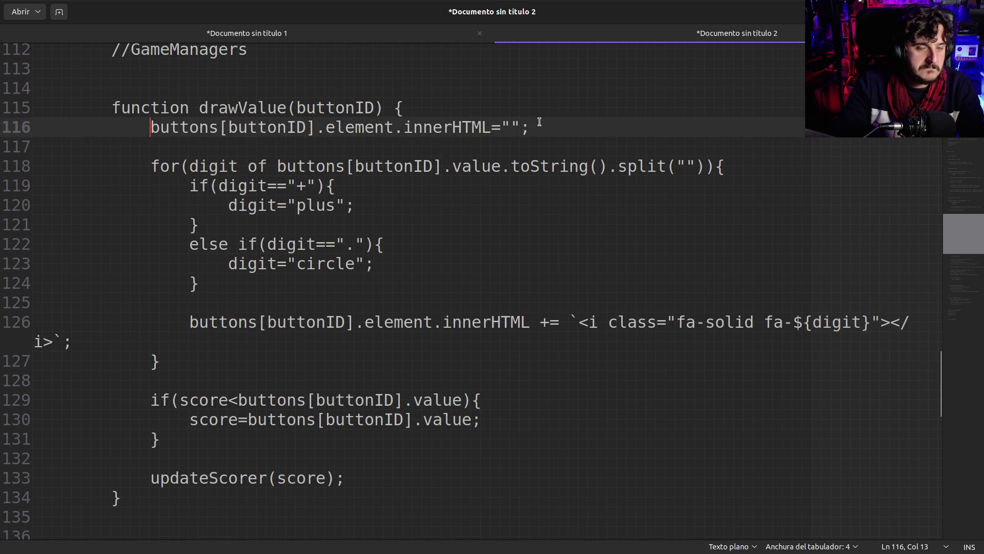
left_click(170, 334)
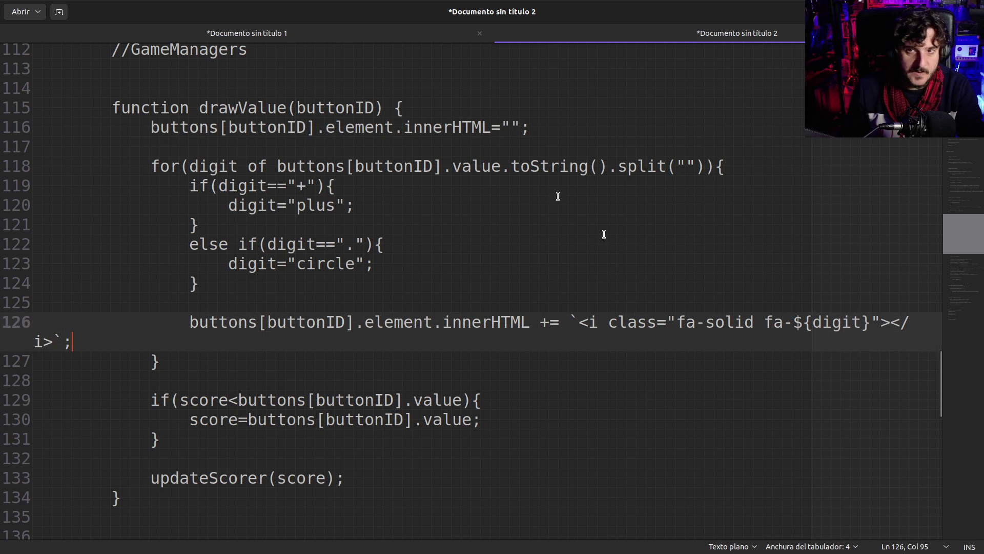
left_click(908, 11)
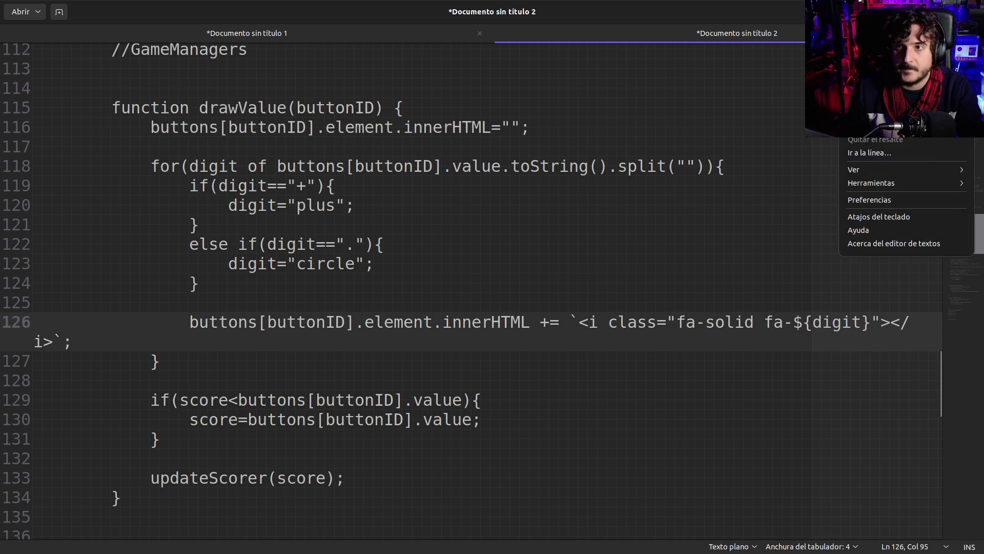
- Set the gedit editor font to Monospace Regular 20 under fonts and colours preferences
left_click(874, 201)
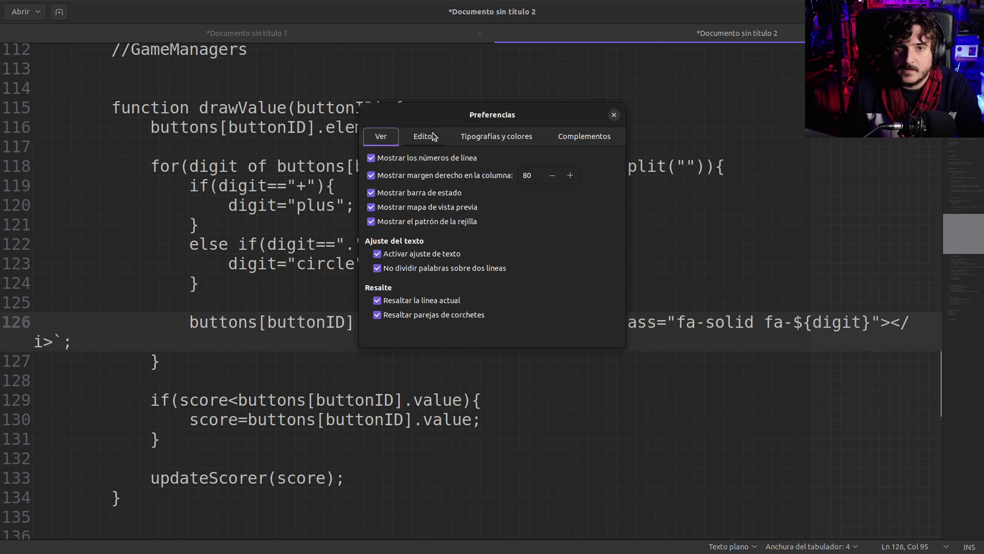
left_click(492, 136)
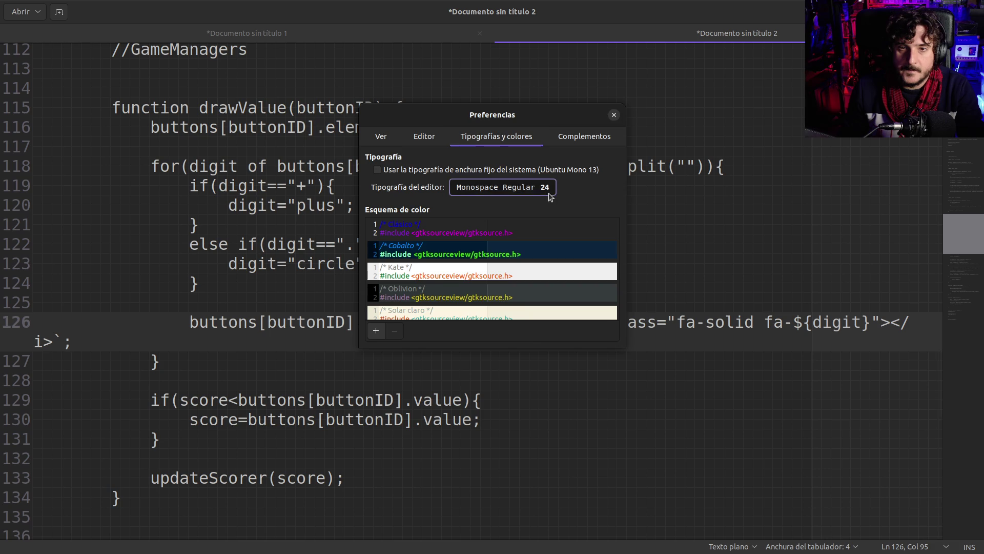
left_click(551, 197)
left_click(575, 343)
left_click(575, 343)
left_click(576, 342)
left_click(575, 343)
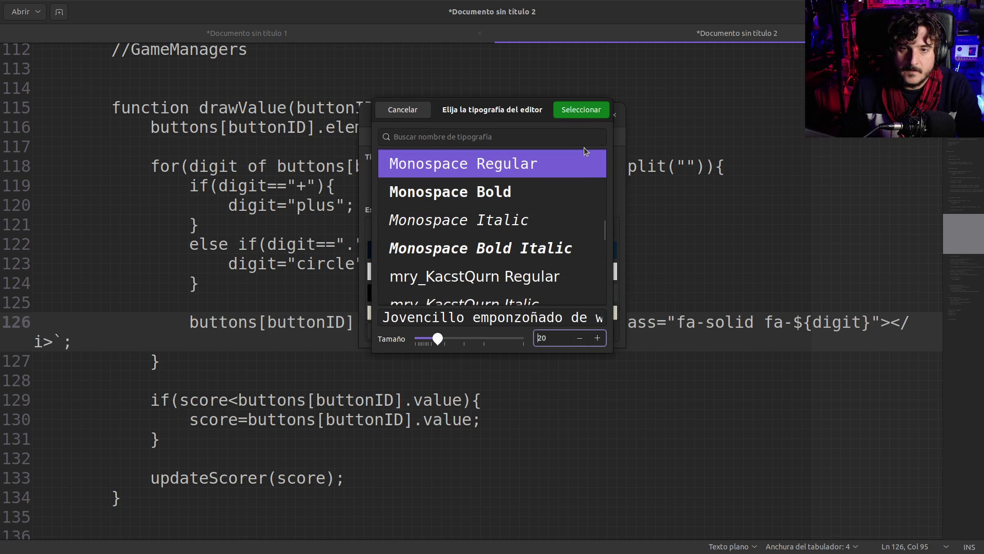
left_click(584, 110)
left_click(614, 116)
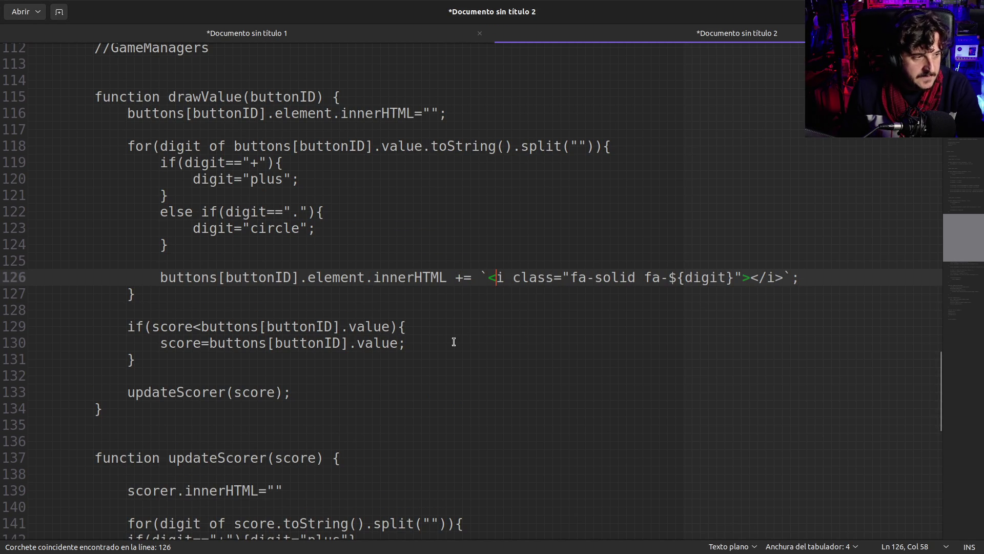
- Select drawValue and check the indentation of its score, updateScorer and innerHTML lines
left_click(449, 314)
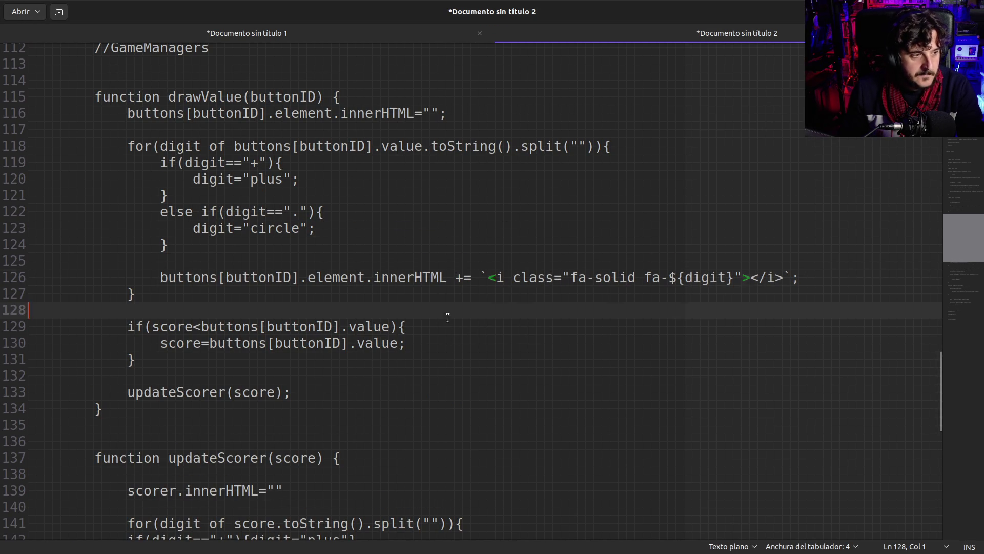
left_click(284, 339)
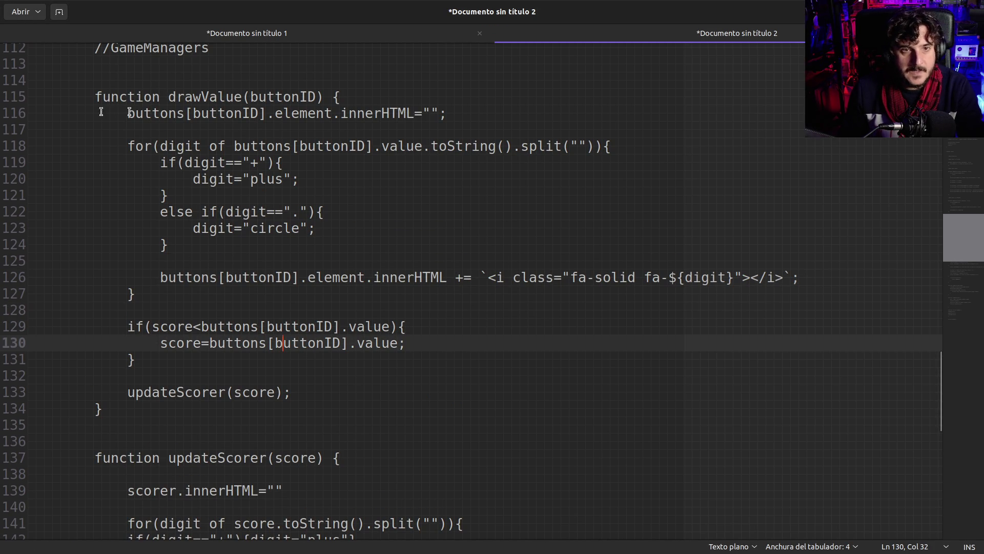
mouse_move(128, 415)
left_mouse_down()
mouse_move(30, 195)
mouse_move(31, 96)
left_mouse_up()
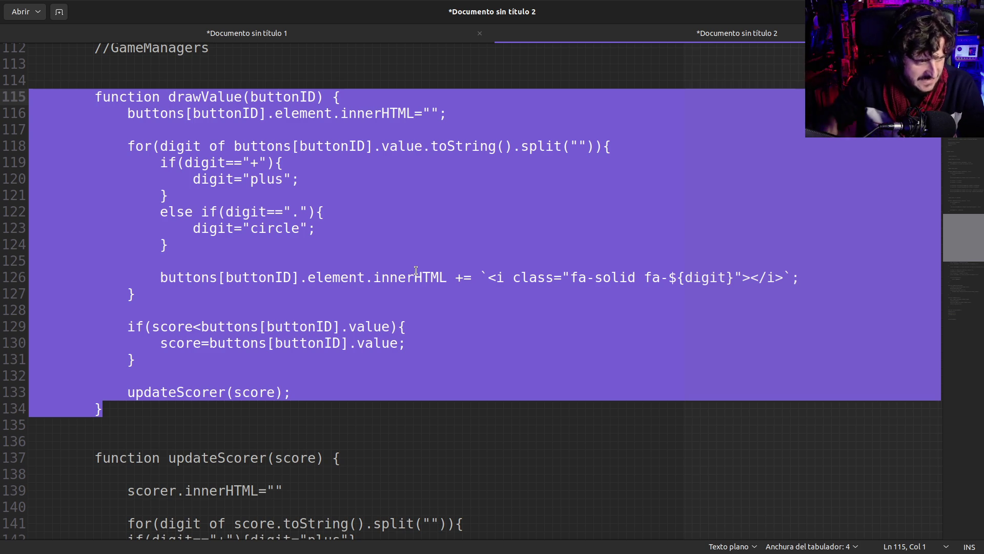
left_click(416, 276)
left_click(323, 343)
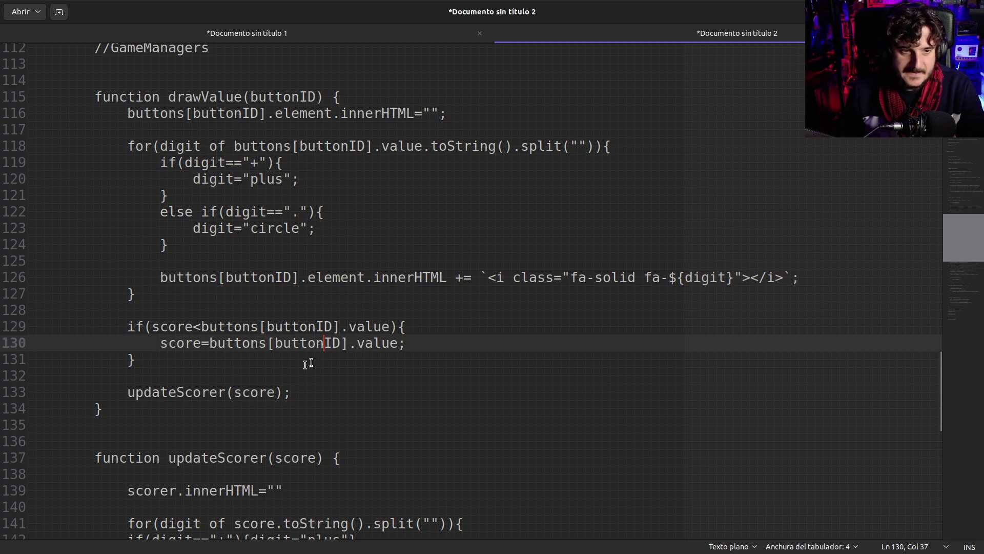
left_click(267, 402)
left_click(325, 386)
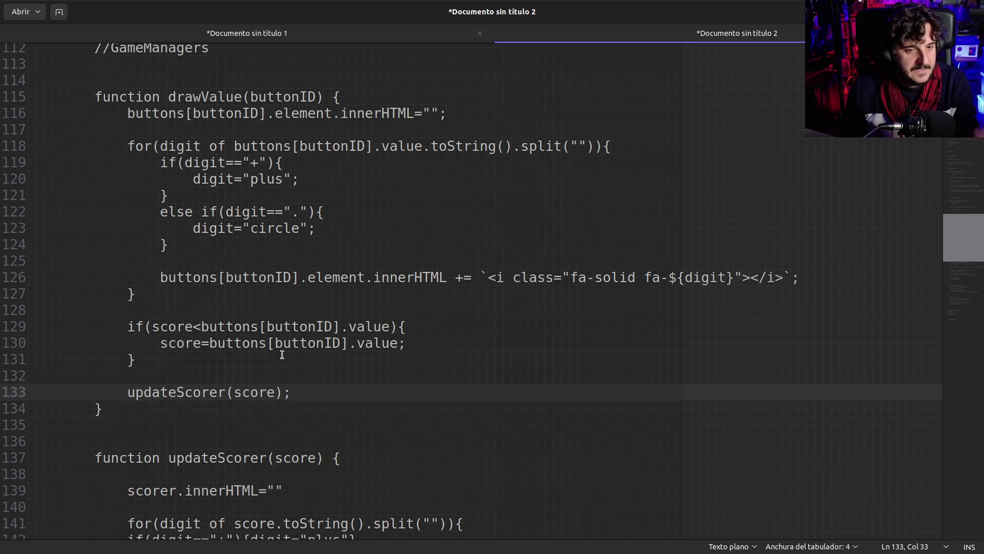
left_click(275, 278)
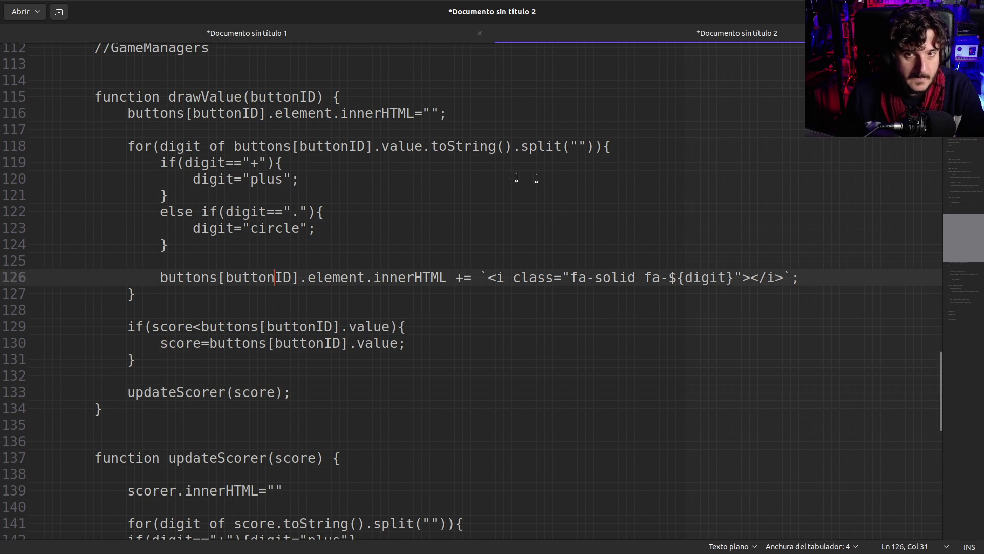
left_click(636, 146)
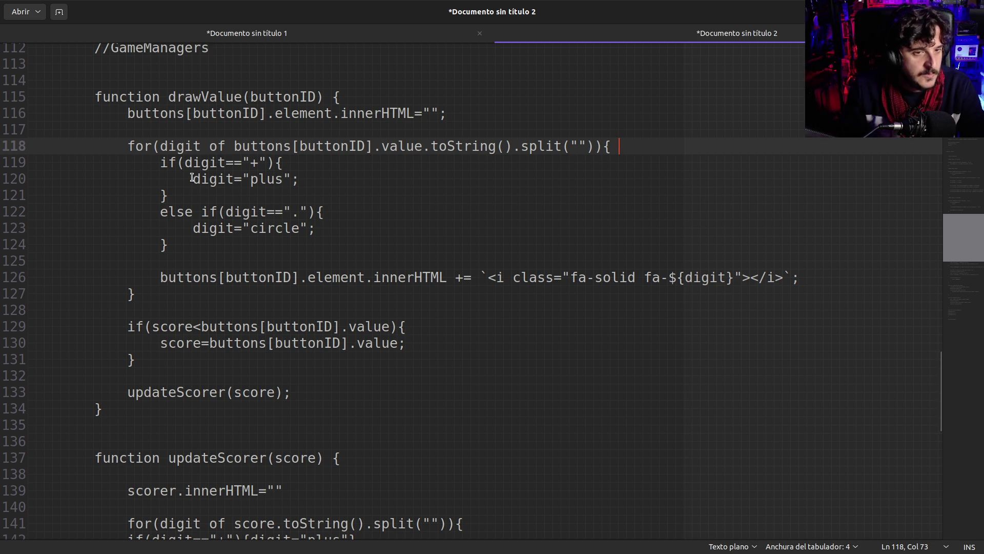
- Select drawValue's lines 115–134 and shift them one indentation level left
scroll(191, 177, "up", 1)
scroll(192, 178, "down", 2)
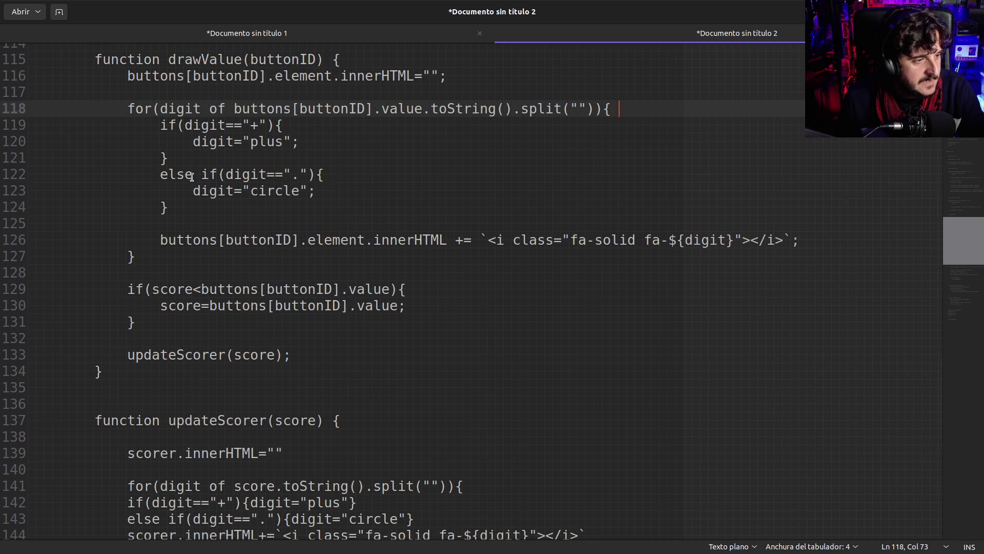
scroll(220, 224, "up", 2)
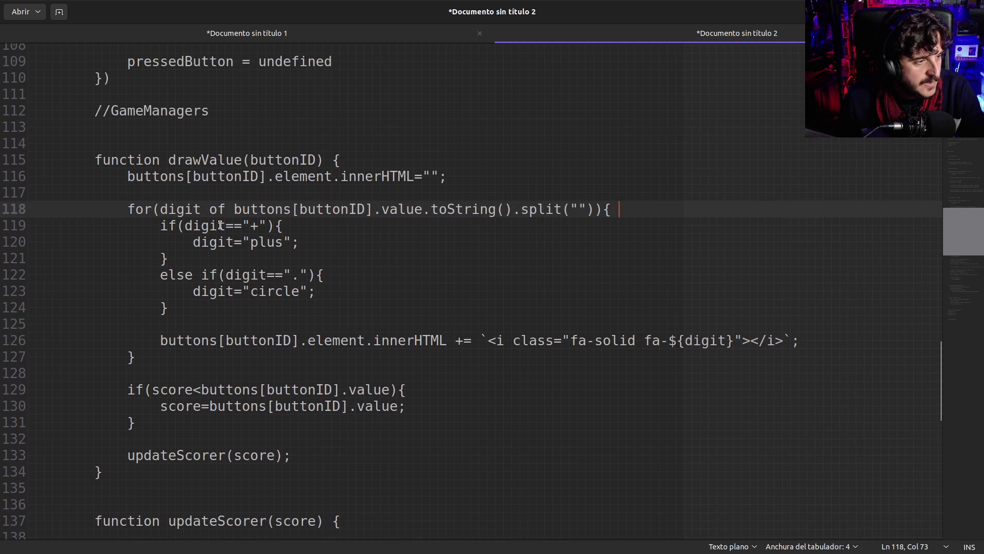
scroll(220, 225, "down", 2)
scroll(220, 225, "down", 1)
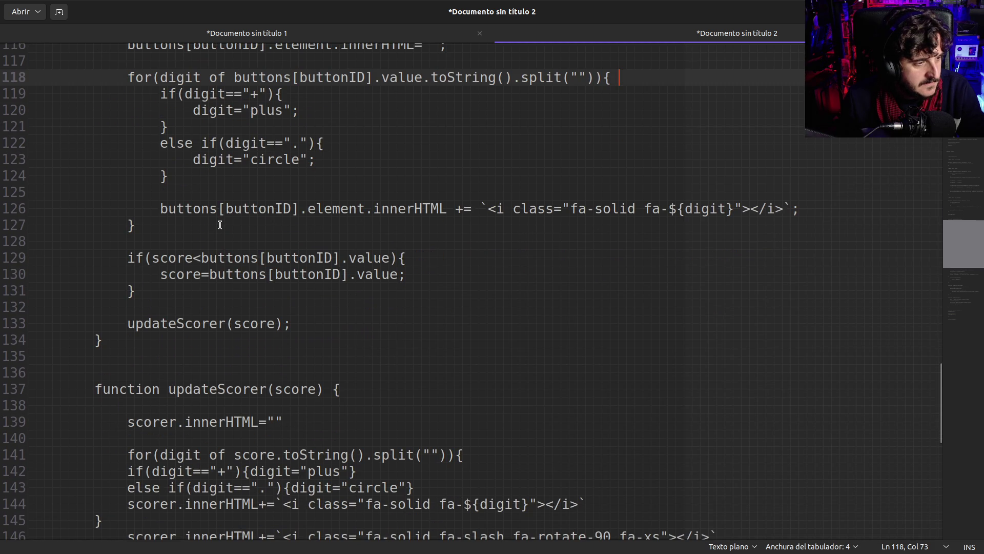
scroll(220, 225, "up", 2)
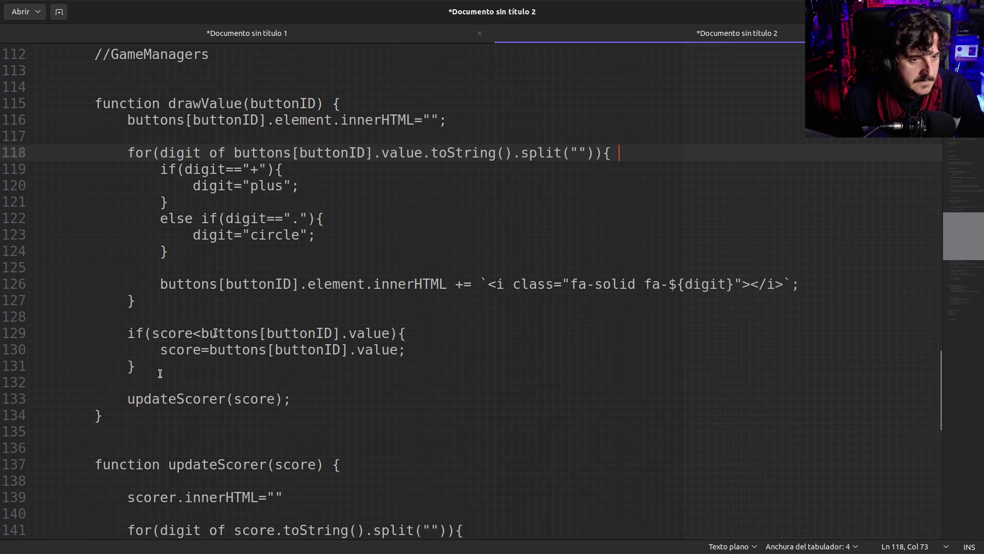
mouse_move(103, 420)
left_mouse_down()
mouse_move(77, 103)
mouse_move(33, 110)
mouse_move(101, 222)
mouse_move(122, 448)
mouse_move(121, 418)
left_mouse_up()
left_click(34, 111)
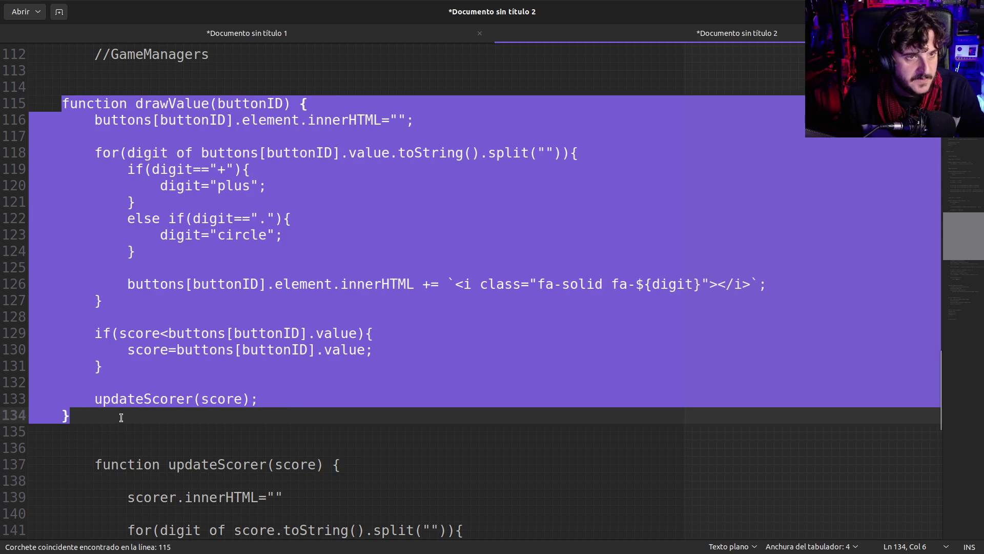
scroll(164, 391, "up", 10)
scroll(164, 391, "up", 18)
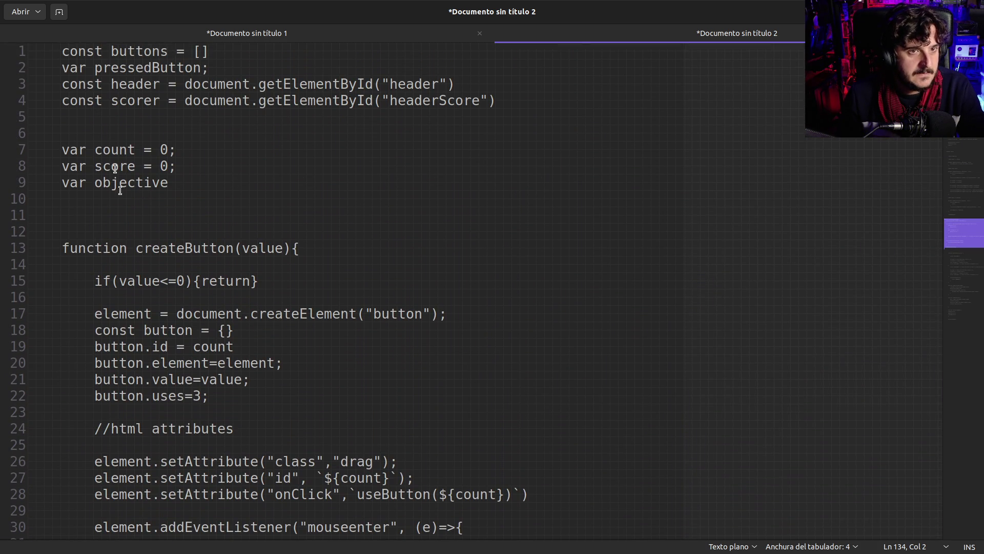
- Select lines 1–112 through //GameManagers and unindent them one level with Shift+Tab
left_click_drag(60, 51, 25, 54)
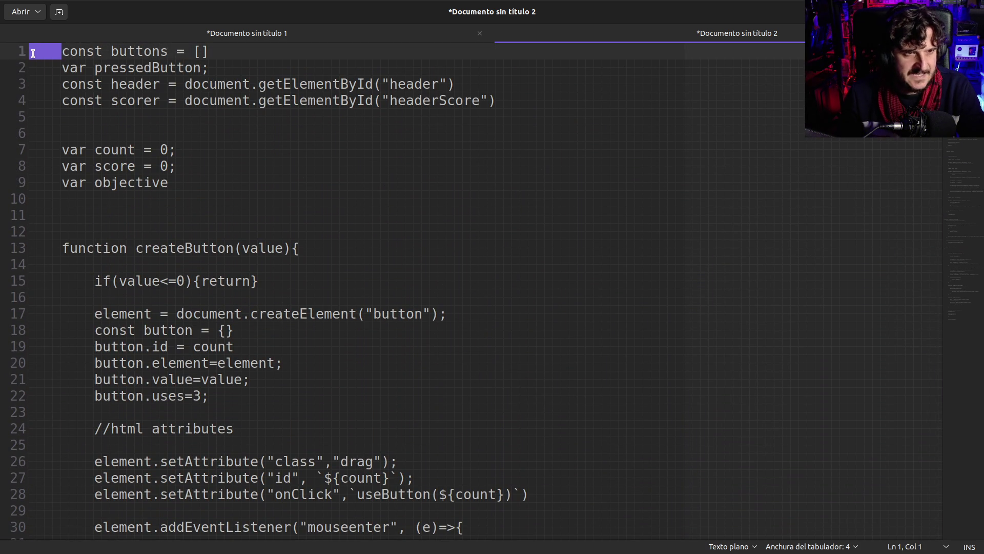
left_click(33, 53)
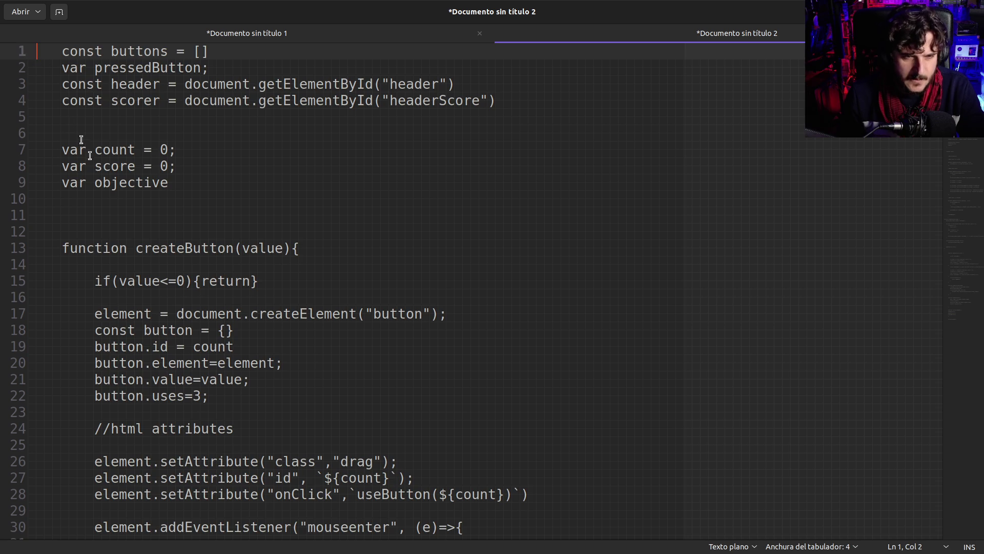
scroll(92, 208, "down", 20)
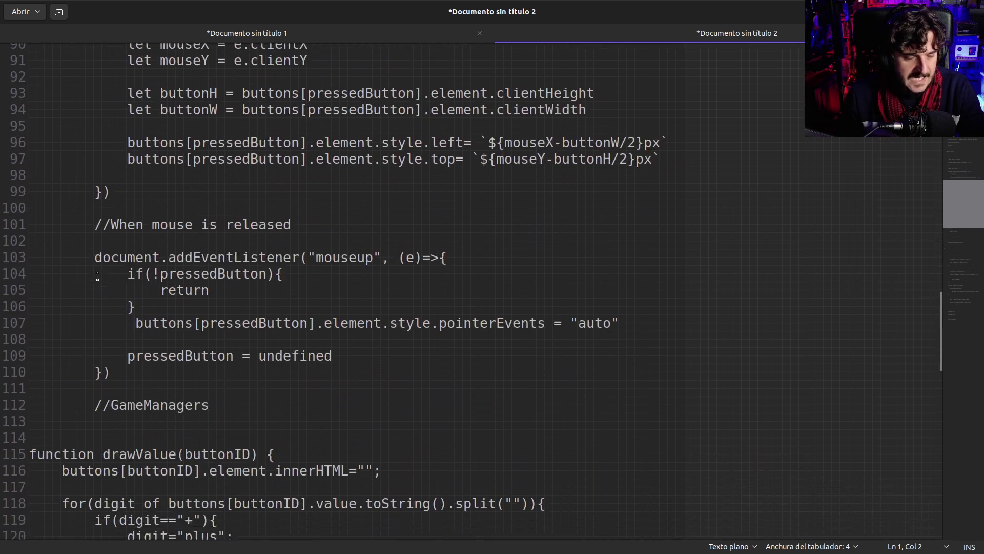
scroll(97, 277, "down", 3)
left_click(220, 265, "shift")
key("shift+Tab")
key("shift+Tab")
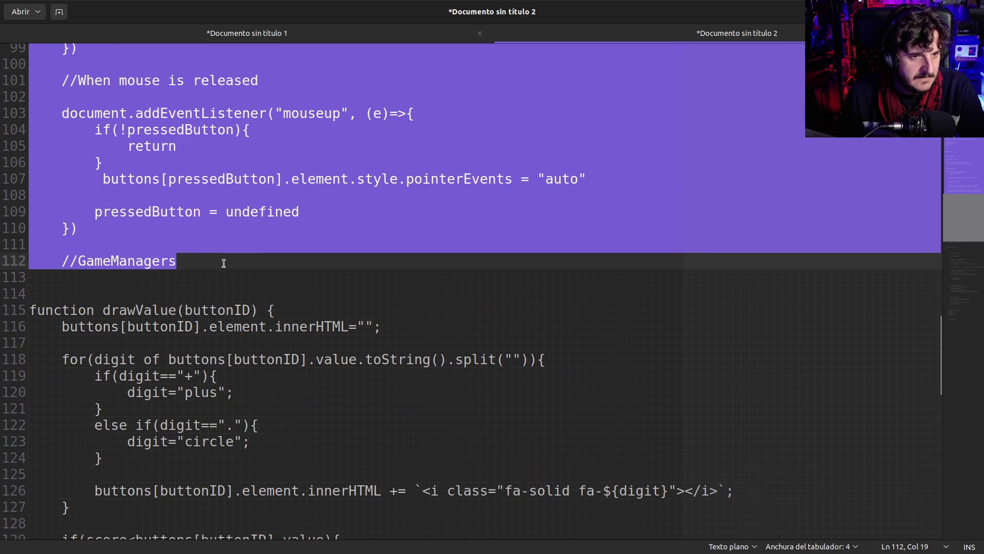
scroll(204, 268, "up", 6)
scroll(204, 268, "up", 20)
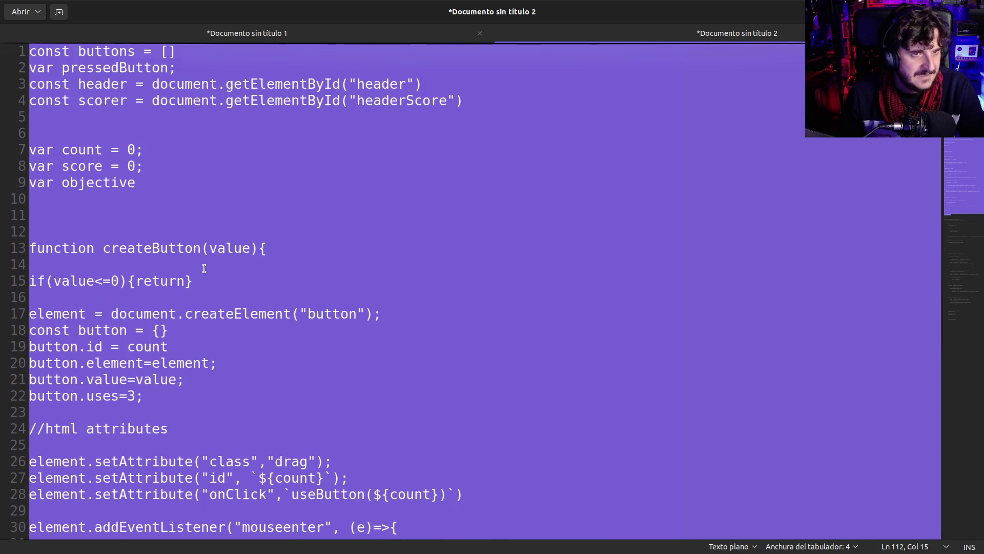
left_click(91, 257)
scroll(91, 258, "down", 4)
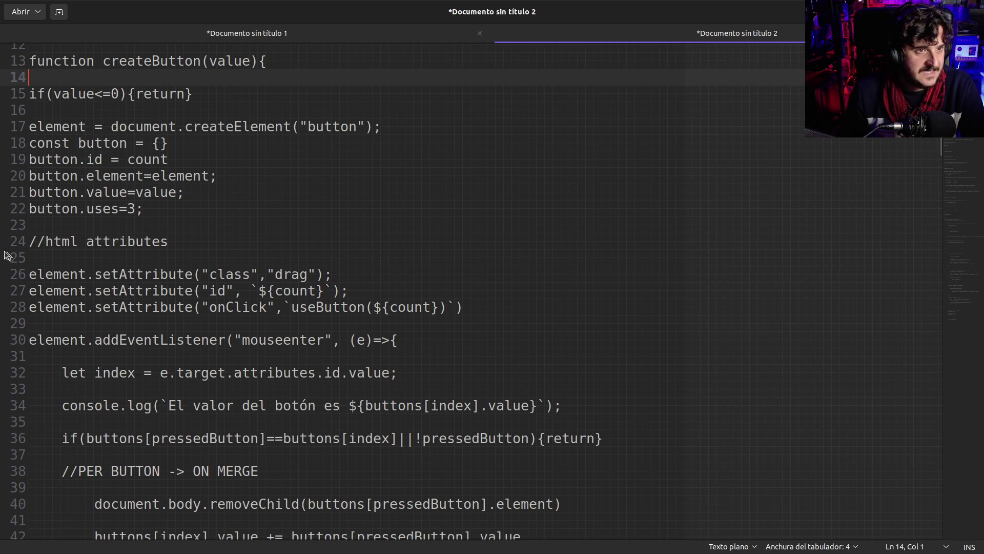
- Restore, widen and re-maximize the gedit window
key("super+Down")
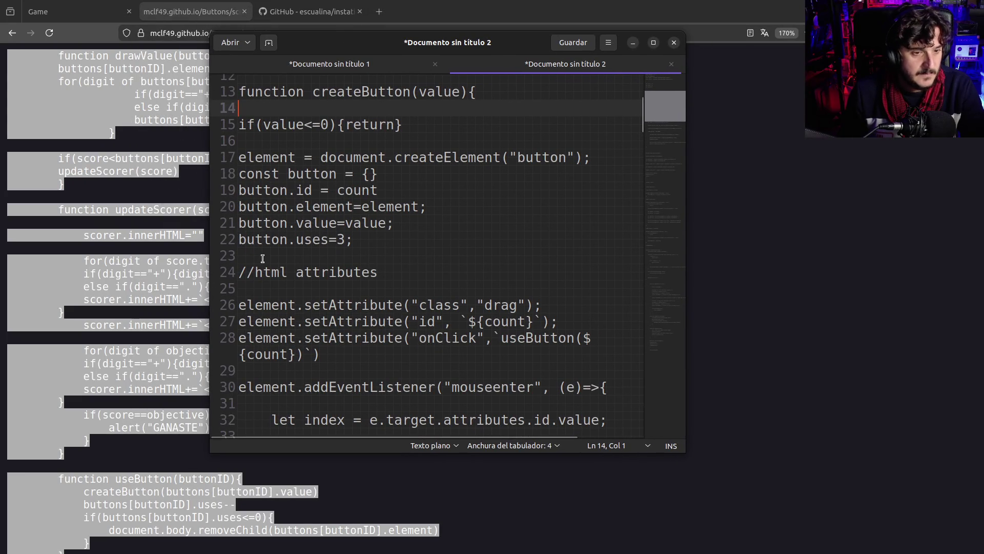
mouse_move(206, 291)
left_mouse_down()
mouse_move(86, 285)
mouse_move(104, 284)
left_mouse_up()
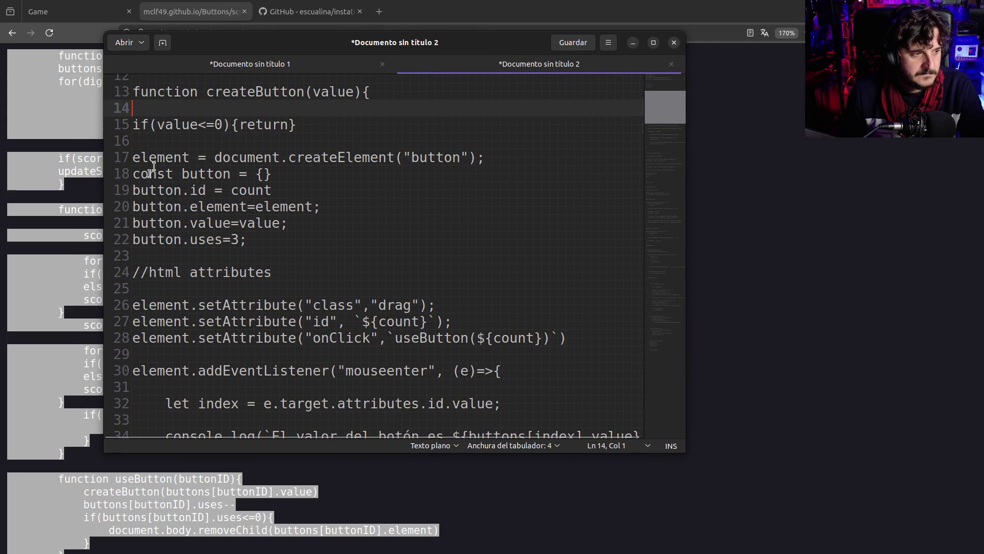
double_click(220, 42)
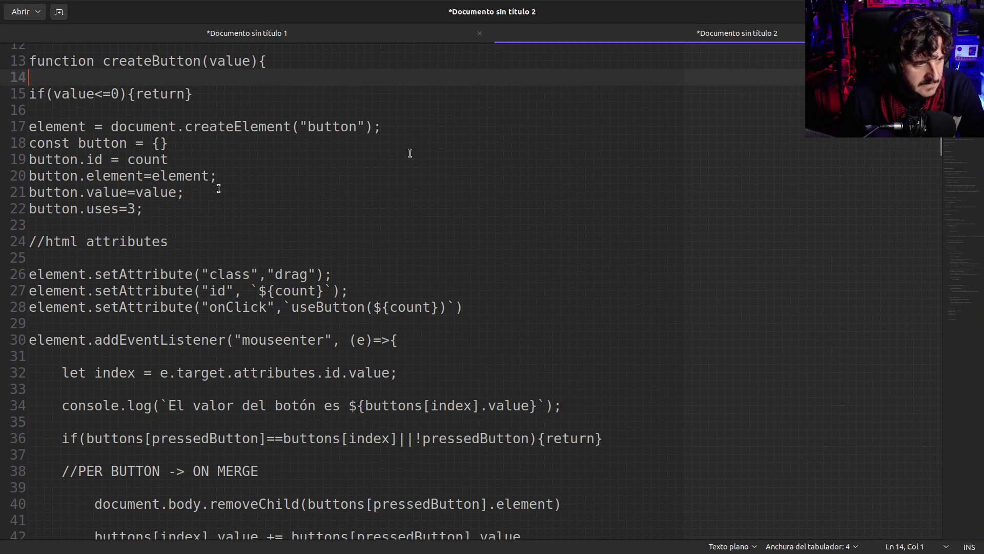
- Open gedit Preferences and check the tab width and indentation settings, ending on Fonts and Colours
left_click(907, 12)
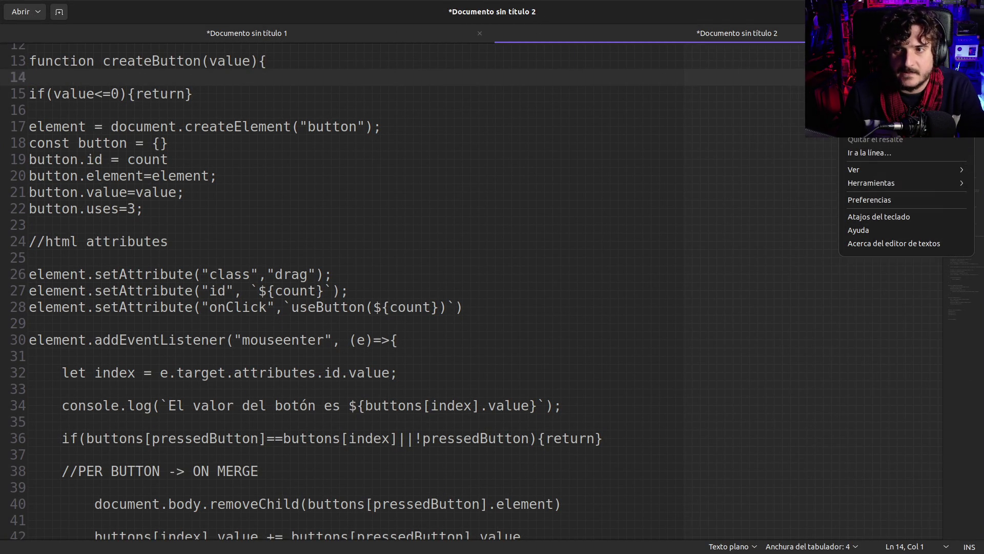
left_click(872, 200)
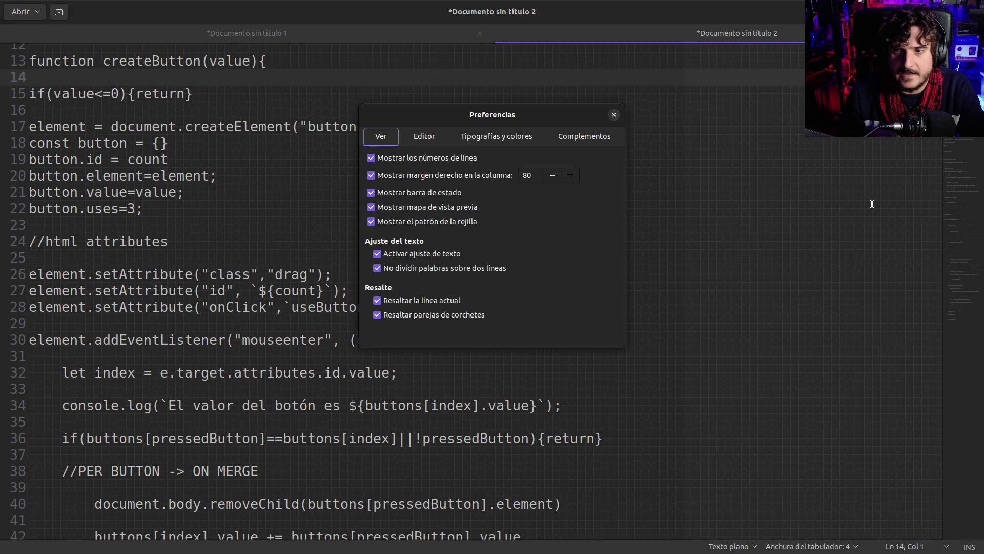
left_click(428, 136)
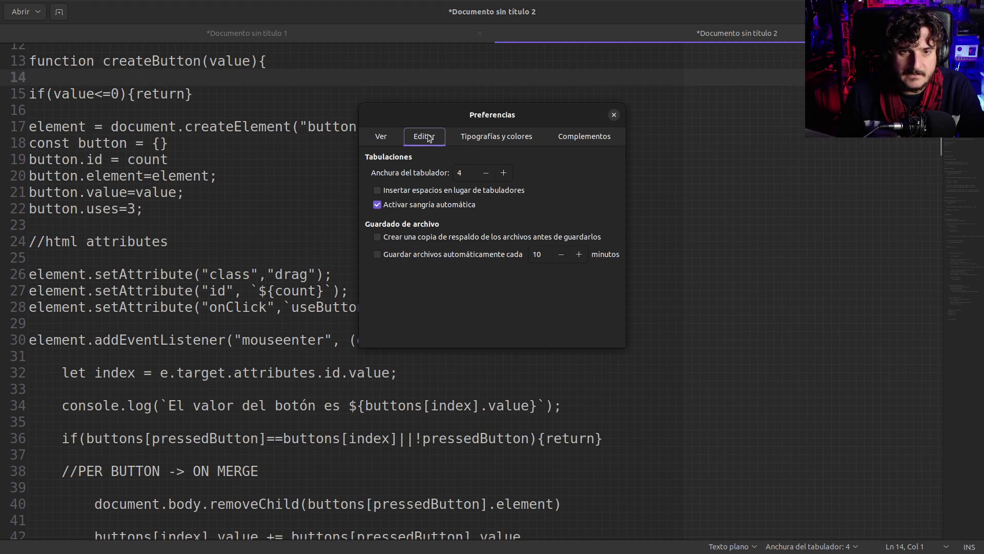
left_click(388, 138)
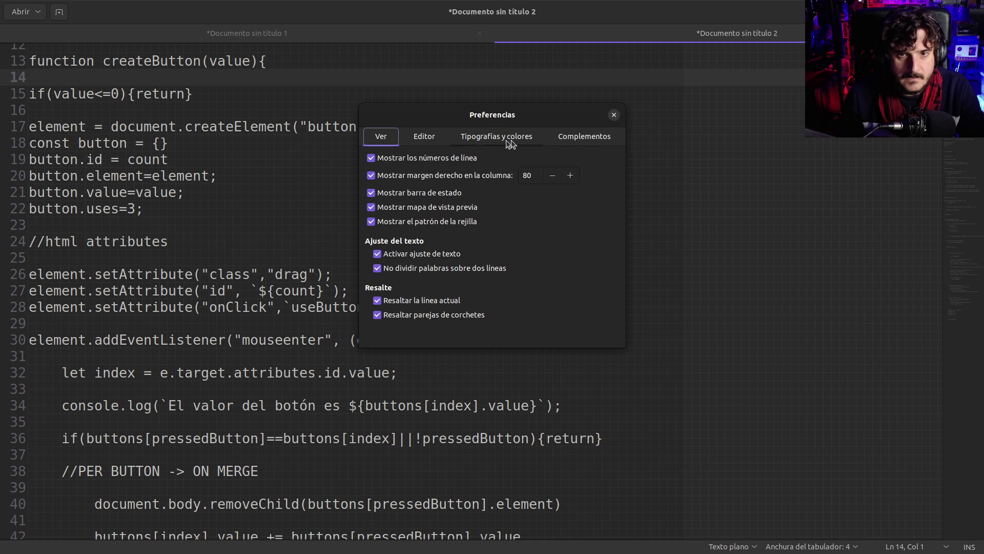
left_click(426, 135)
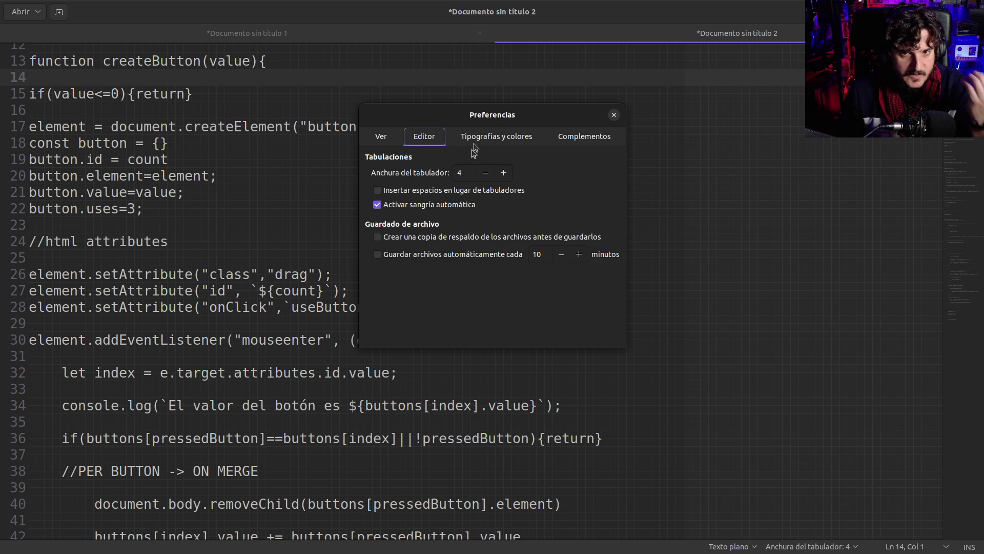
left_click(495, 144)
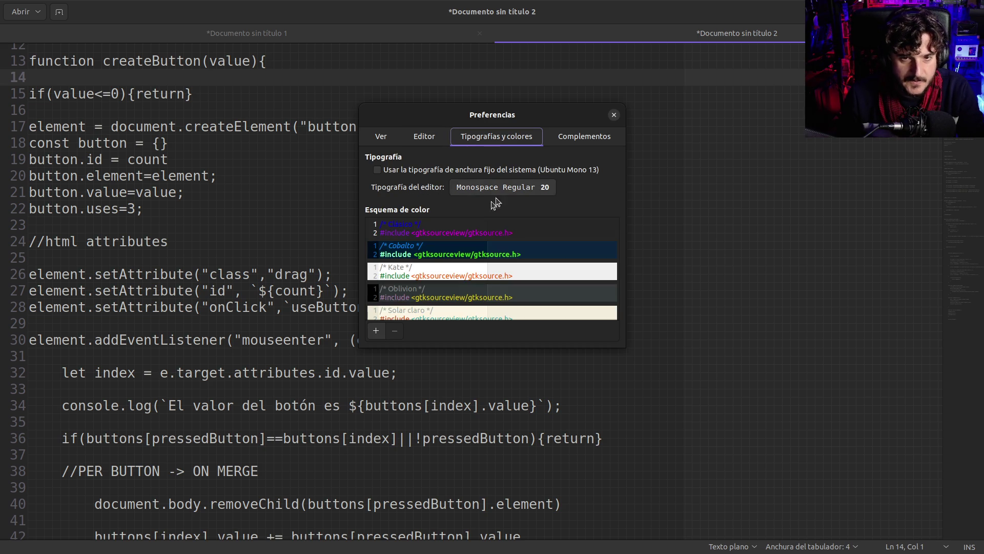
- Raise the editor font from Monospace Regular 20 to 24 and close Preferences
left_click(544, 189)
left_click(599, 341)
left_click(600, 340)
left_click(600, 341)
left_click(599, 340)
left_click(587, 115)
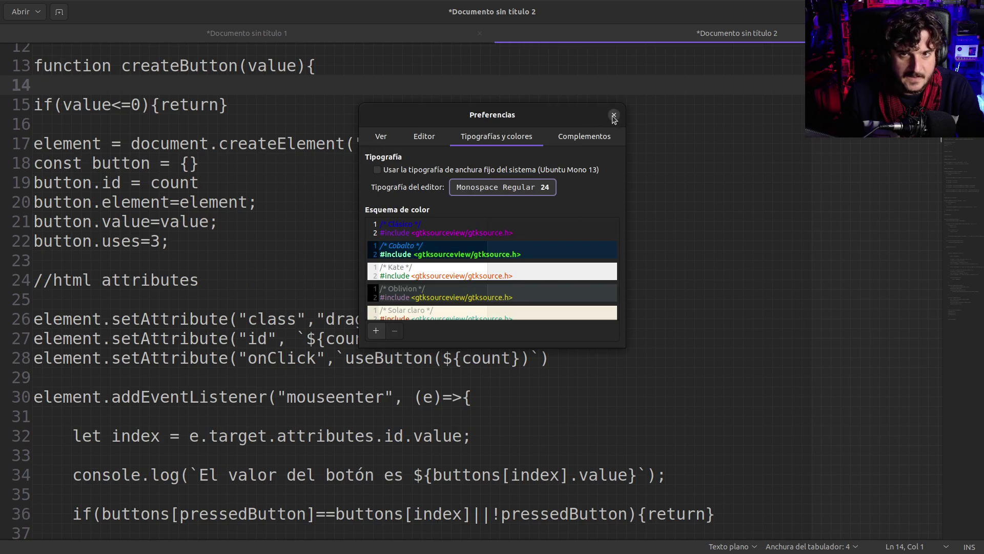
left_click(614, 116)
- Scroll through the enlarged script and place the caret on lines 47 and 45
scroll(507, 266, "down", 17)
scroll(493, 284, "down", 1)
scroll(493, 284, "up", 10)
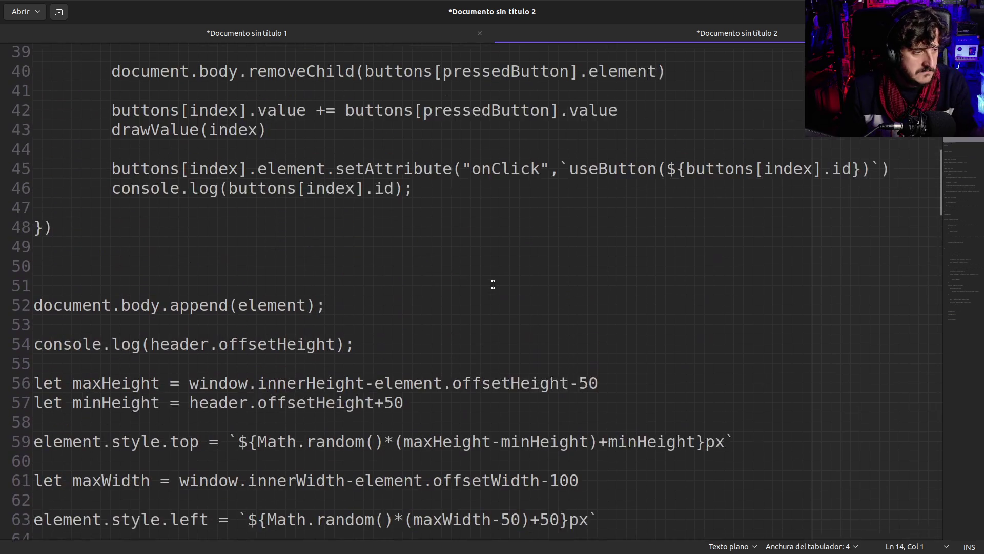
scroll(315, 241, "up", 1)
scroll(318, 246, "down", 4)
left_click(287, 228)
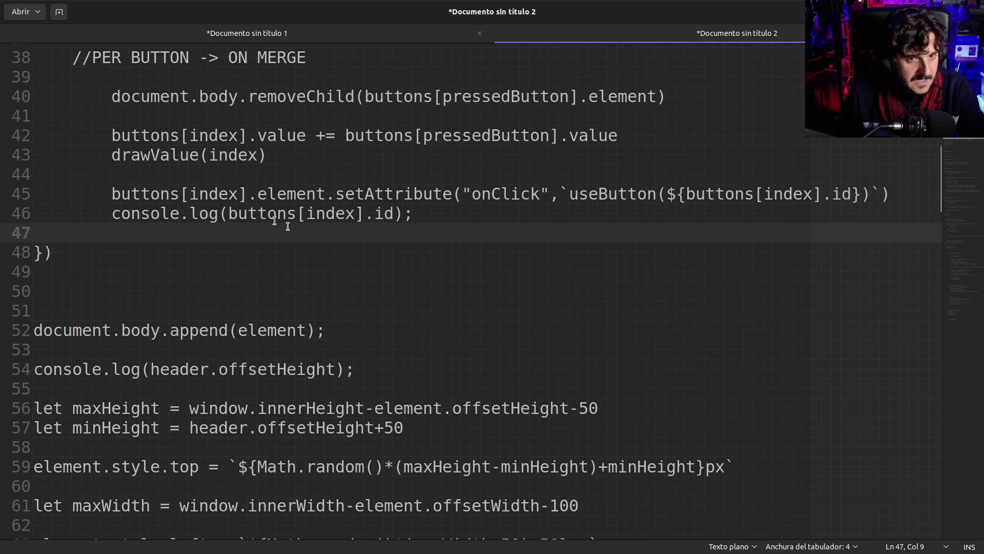
left_click(272, 198)
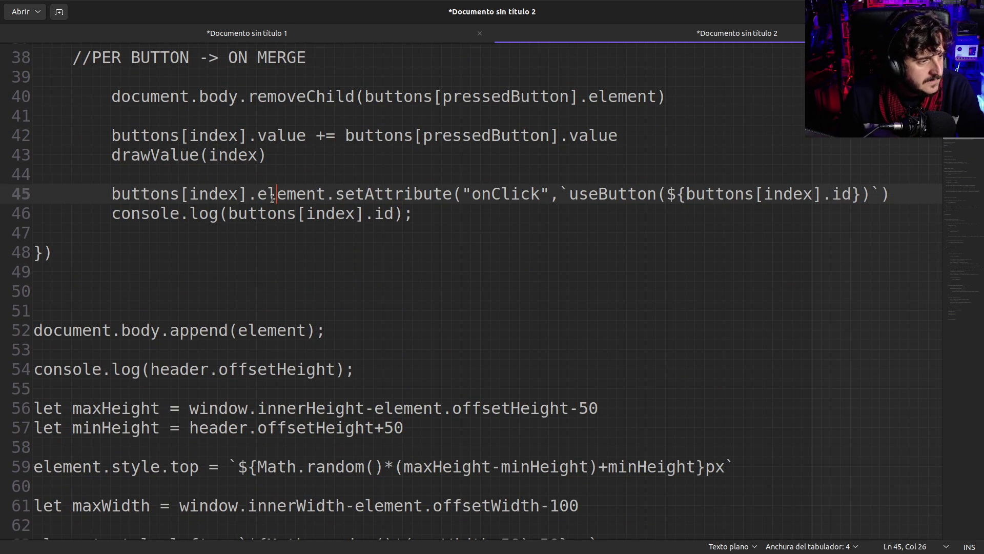
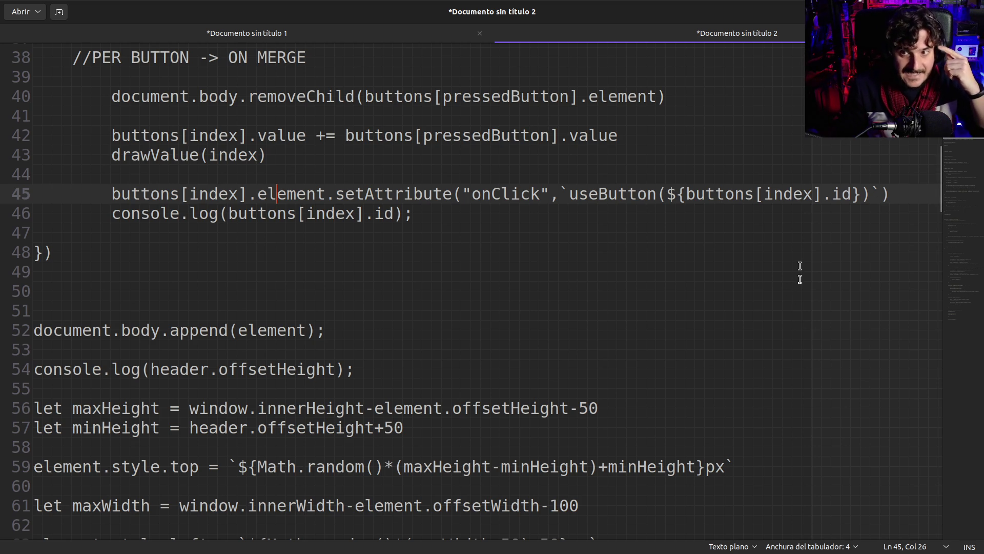
- Indent createButton's body, from the value check through the count increment, one level
scroll(796, 333, "down", 5)
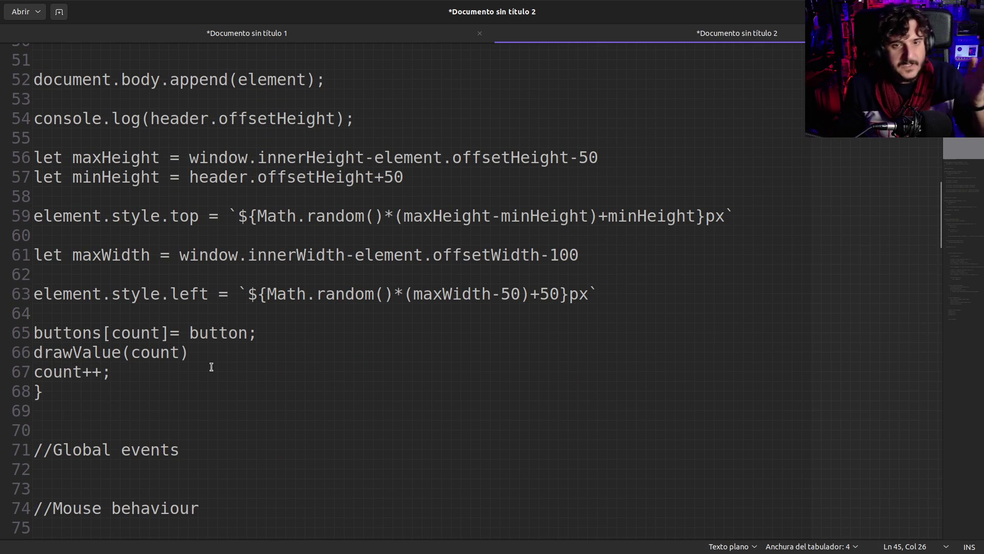
scroll(211, 366, "up", 12)
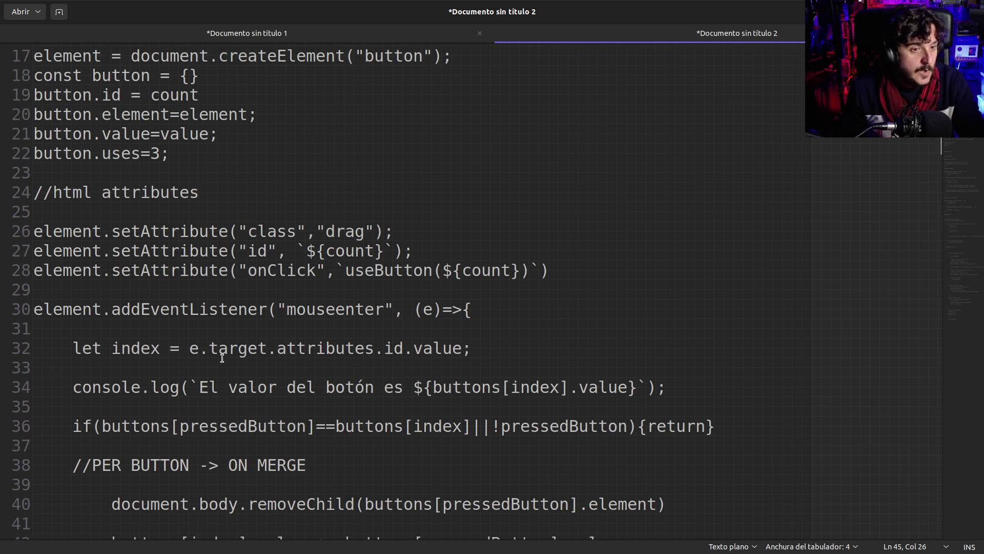
scroll(105, 276, "up", 4)
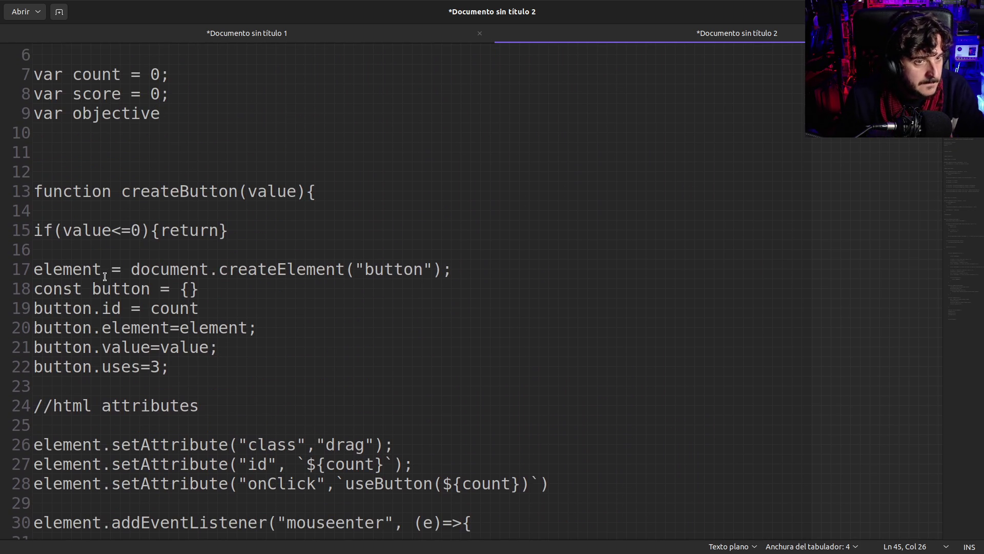
left_click(49, 231)
scroll(132, 391, "down", 14)
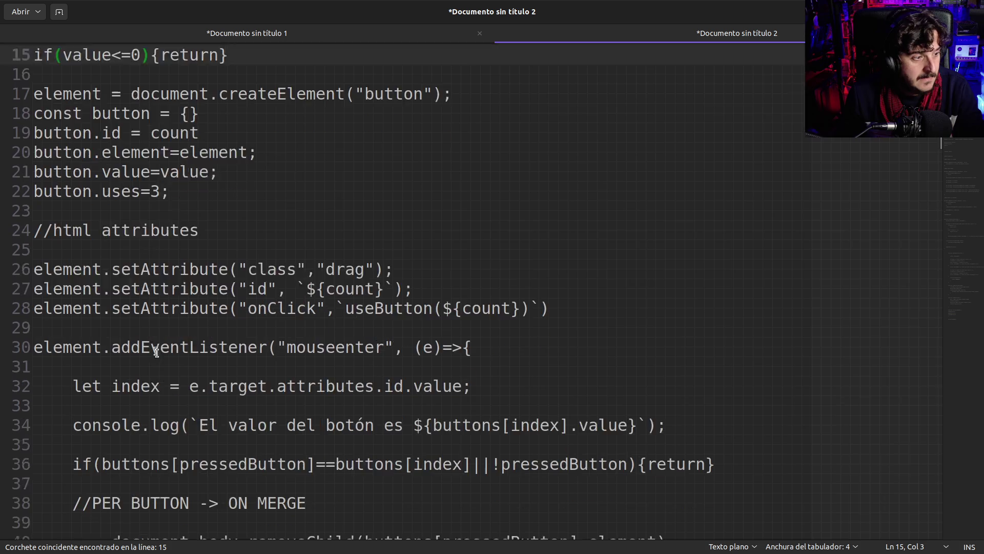
left_click(147, 399, "shift")
key("Tab")
left_click(95, 422)
scroll(204, 391, "up", 9)
scroll(203, 391, "up", 7)
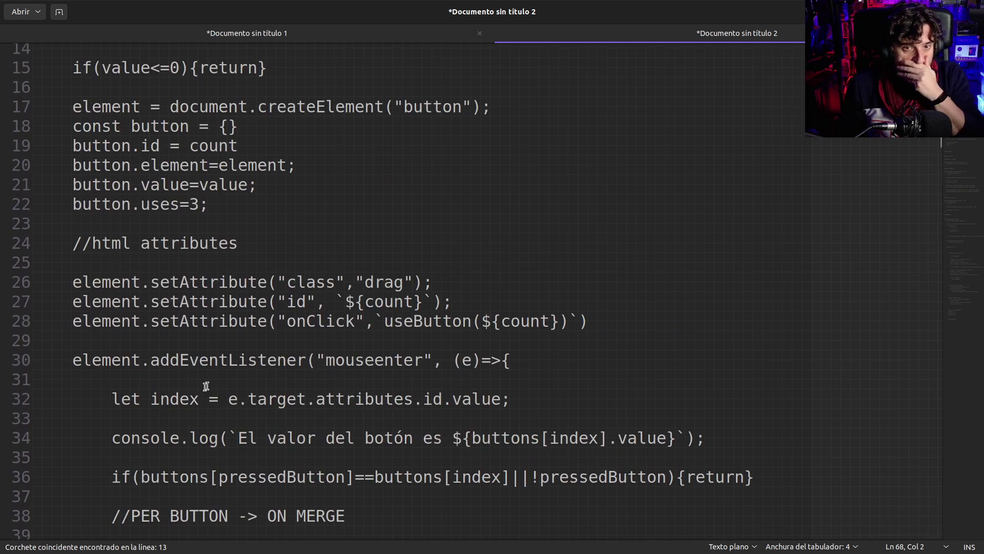
scroll(229, 325, "down", 1)
left_click(171, 229)
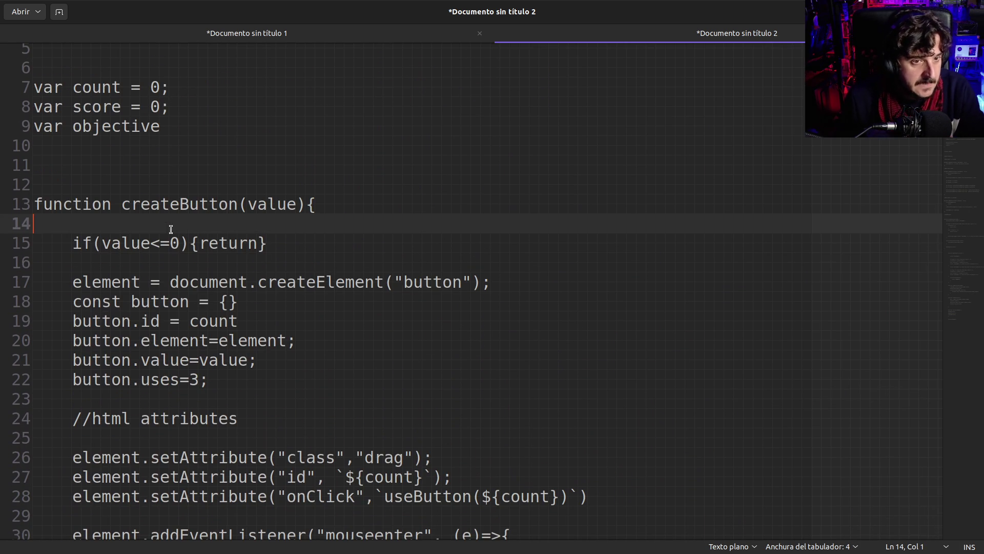
- Break the if check onto three lines, end return with a semicolon, and space out <=
left_click(201, 243)
key("Return")
key("Tab")
key("Right")
key("Right")
key("Right")
key("Return")
key("BackSpace")
key("Up")
key("End")
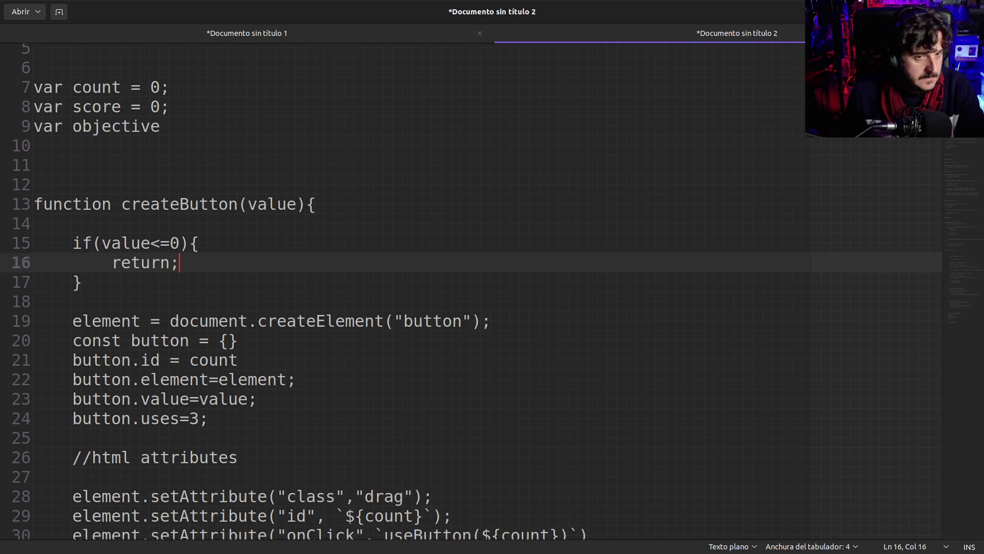
left_click(100, 242)
scroll(131, 287, "down", 1)
key("Right")
key("Right")
key("Right")
key("Right")
key("Right")
- Highlight the reformatted if block and its condition and return lines
left_click(179, 215)
left_click_drag(171, 195, 198, 227)
left_click(139, 232)
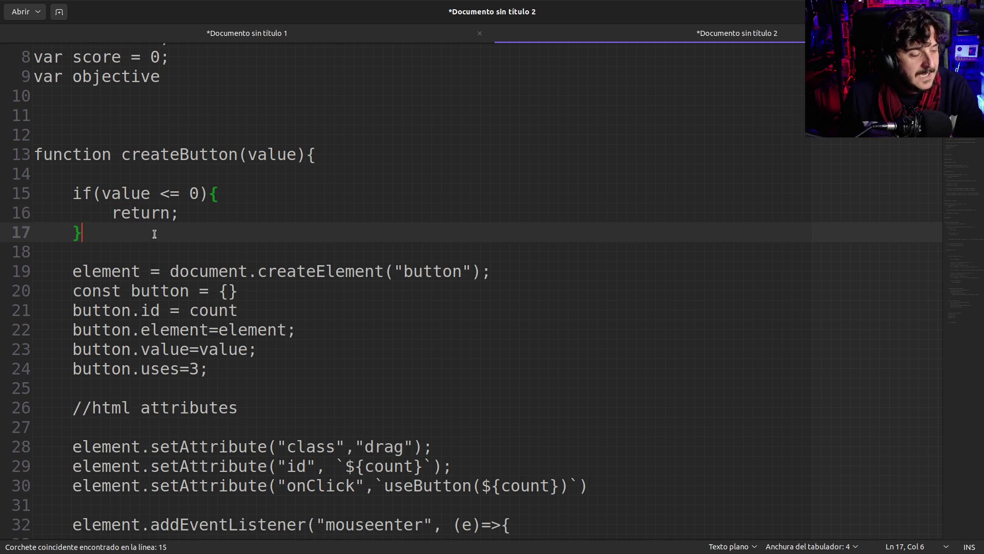
left_click_drag(84, 189, 101, 211)
left_click(94, 235)
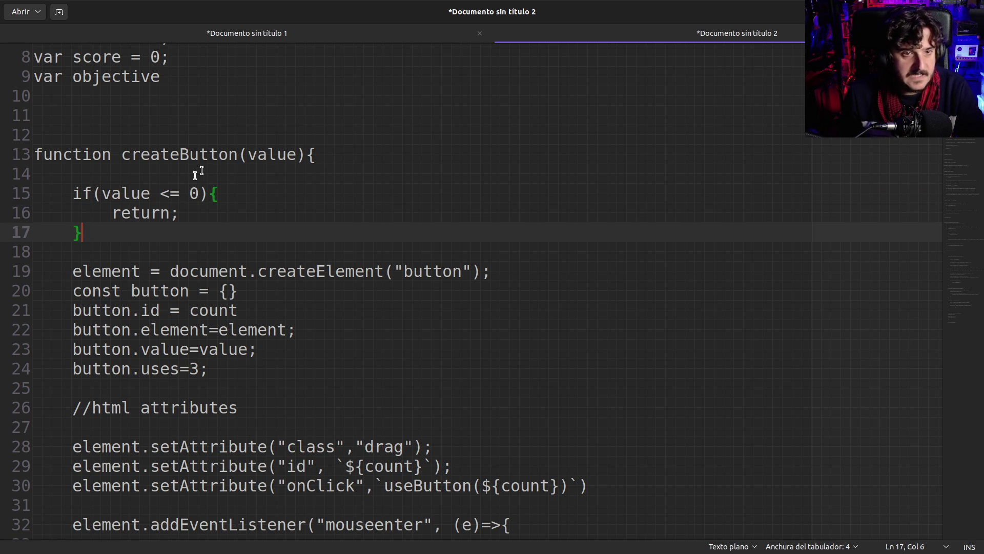
- Try spaces after the createButton name and the if keyword, and point out createElement
left_click(236, 153)
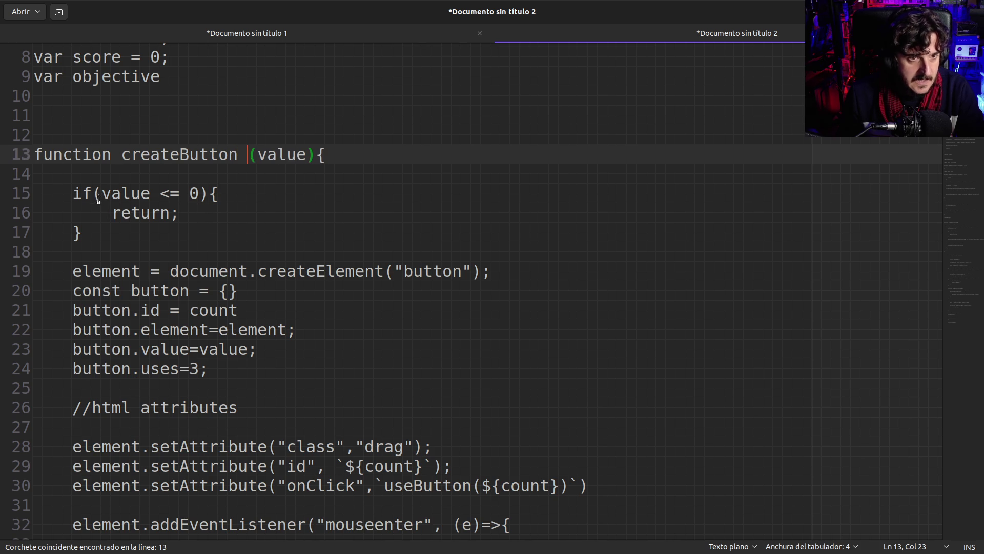
left_click_drag(141, 154, 309, 150)
left_click_drag(241, 153, 140, 154)
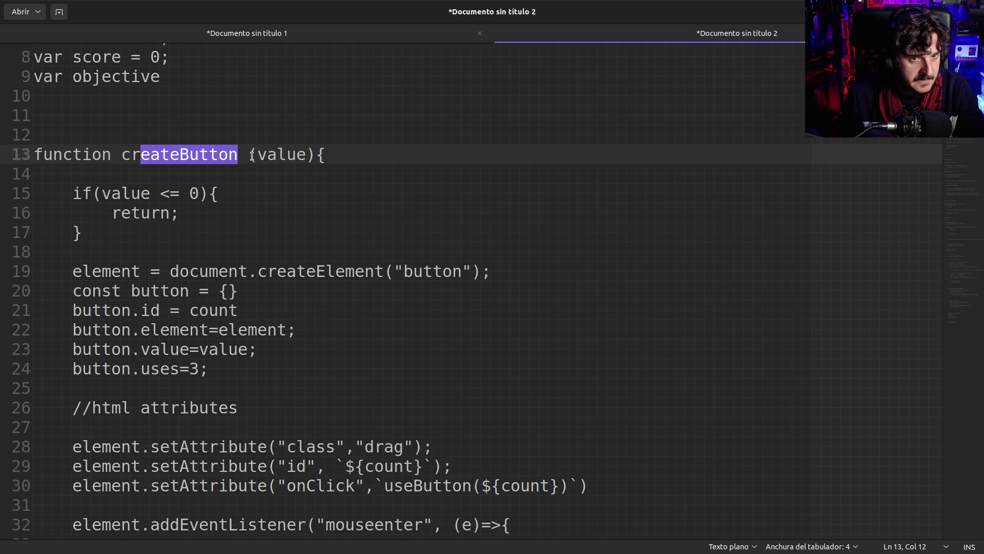
left_click(253, 154)
left_click(93, 193)
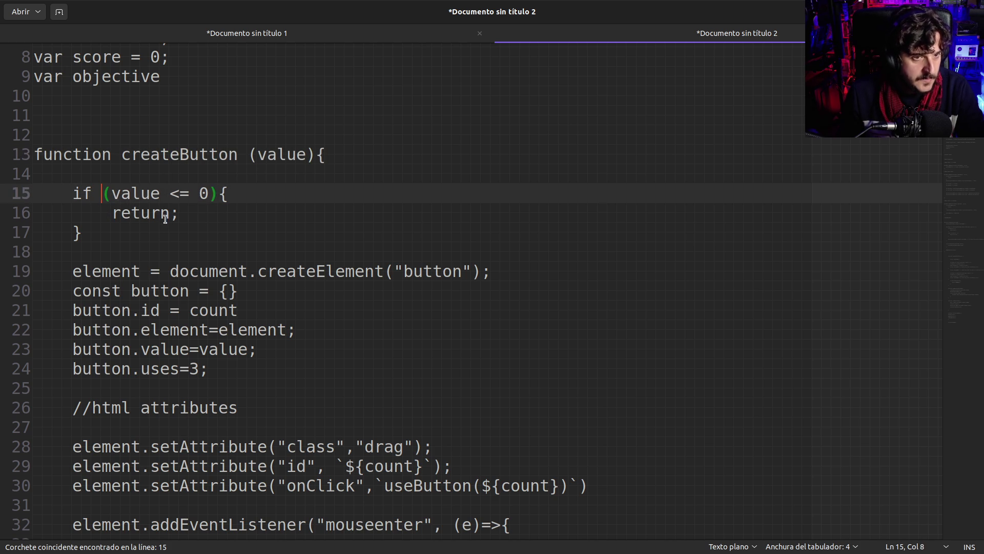
left_click_drag(70, 191, 110, 193)
left_click(111, 194)
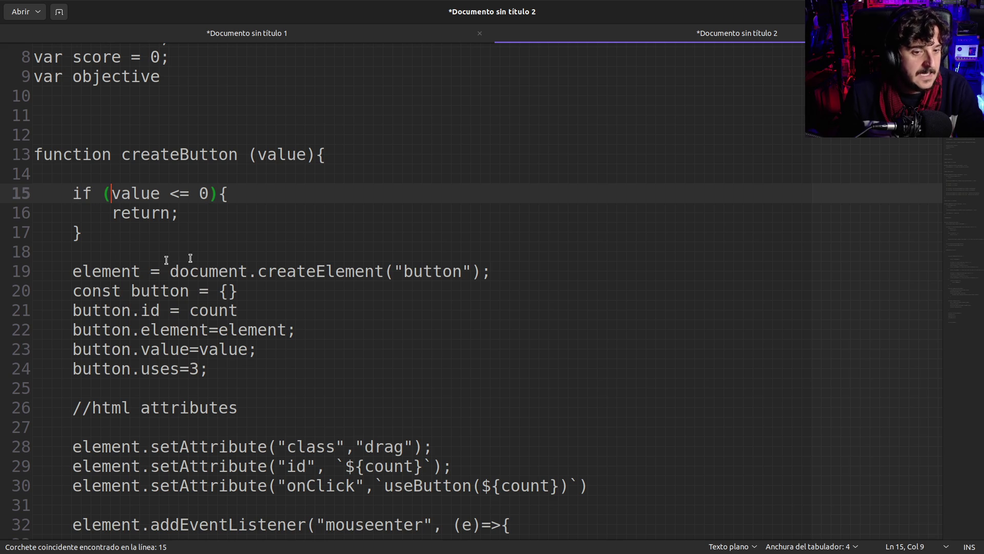
left_click_drag(320, 270, 422, 271)
left_click(421, 270)
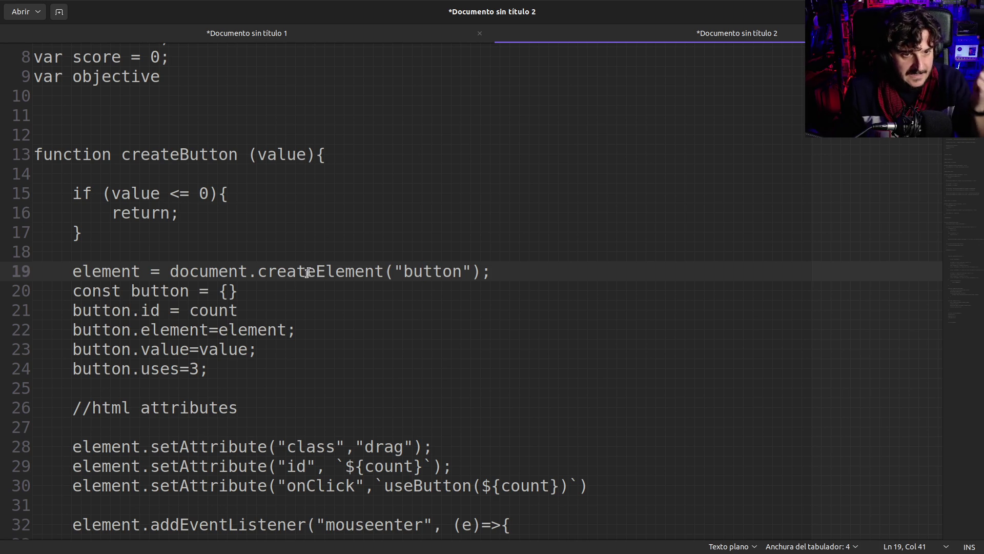
- Remove the spaces after if and createButton, and add a blank line below createElement
left_click(258, 287)
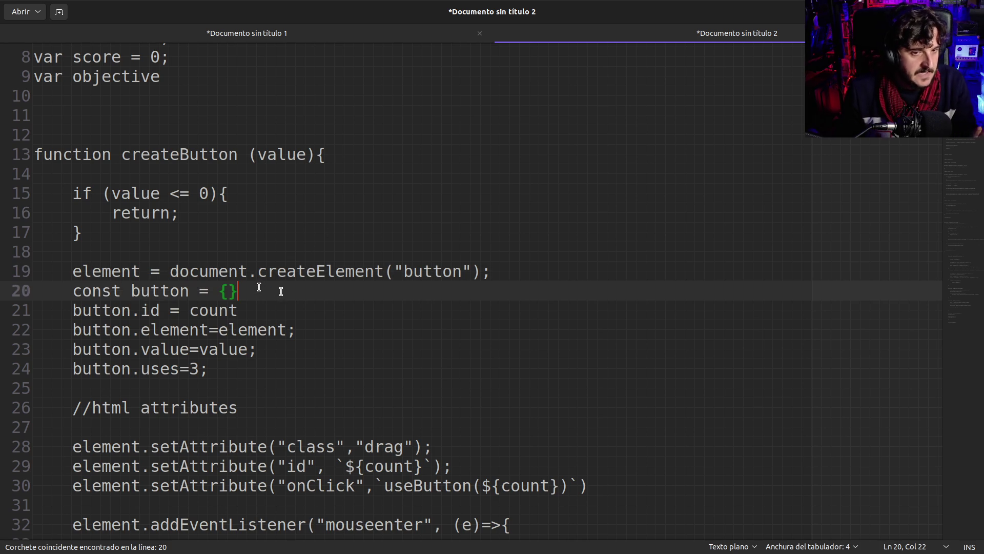
left_click(102, 193)
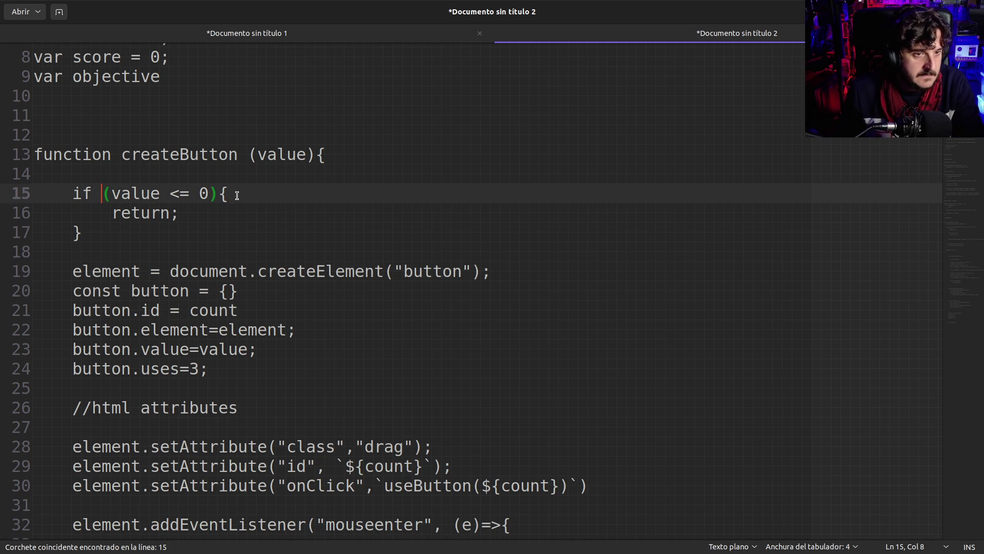
key("BackSpace")
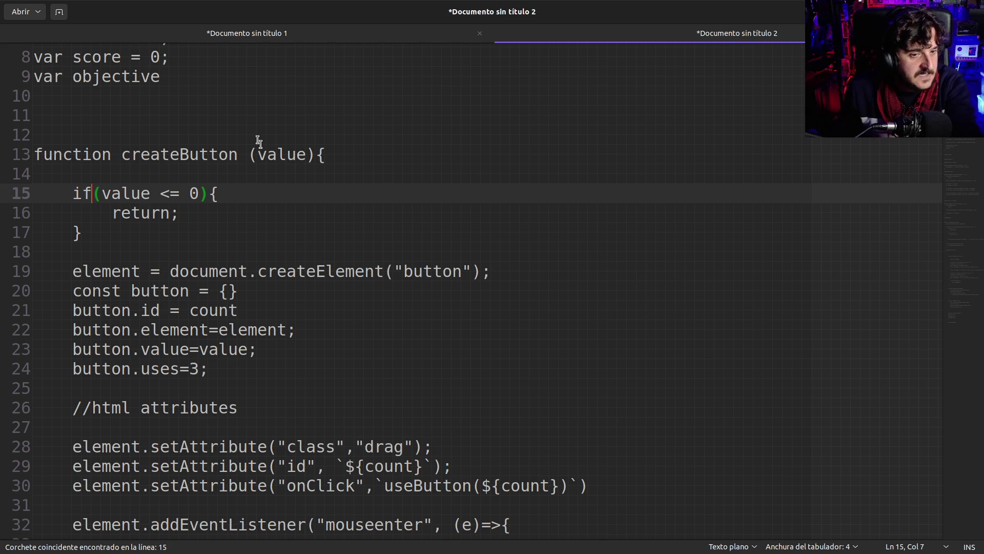
left_click(247, 155)
key("BackSpace")
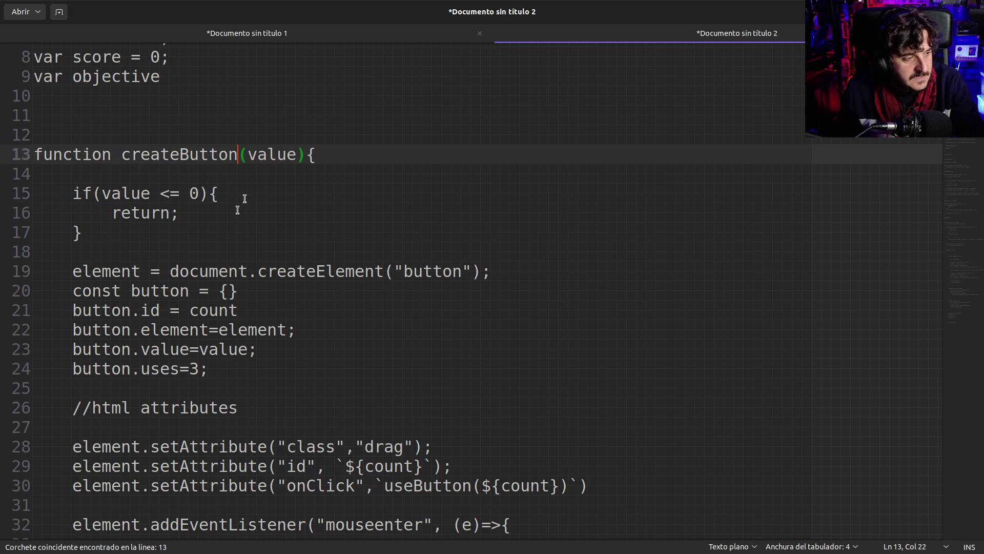
scroll(205, 257, "down", 2)
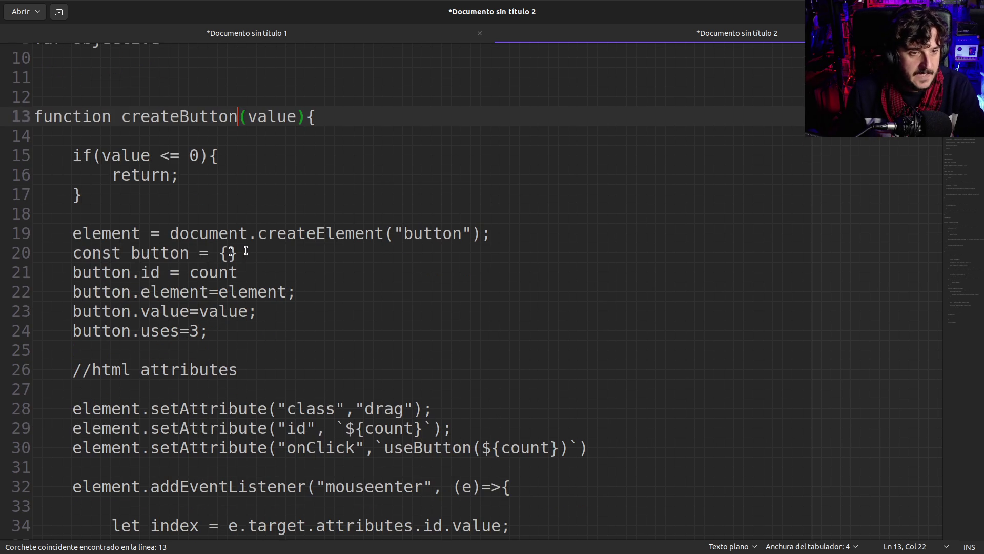
left_click(501, 234)
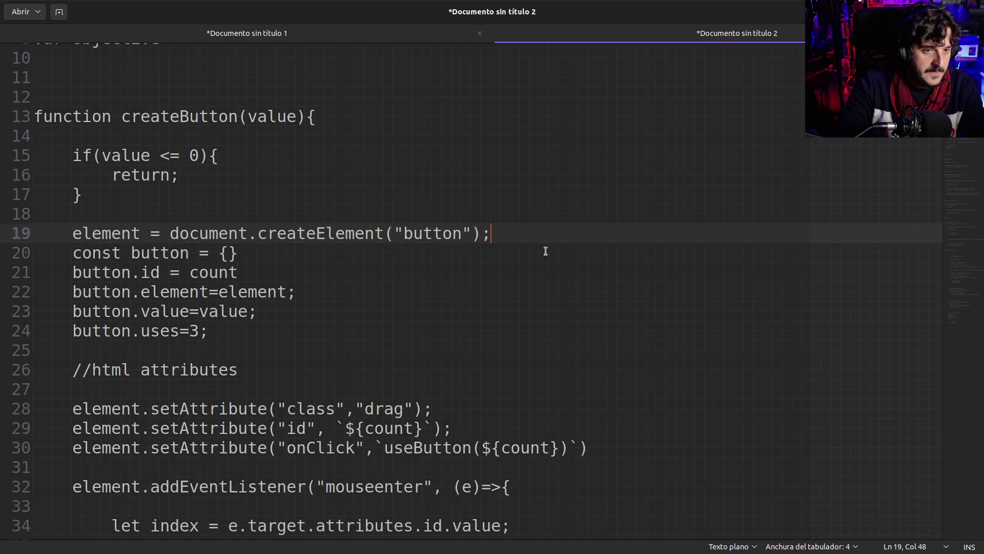
key("Return")
- Highlight the createElement statement and the uses of element throughout createButton
key("Up")
key("shift+End")
scroll(545, 248, "up", 3)
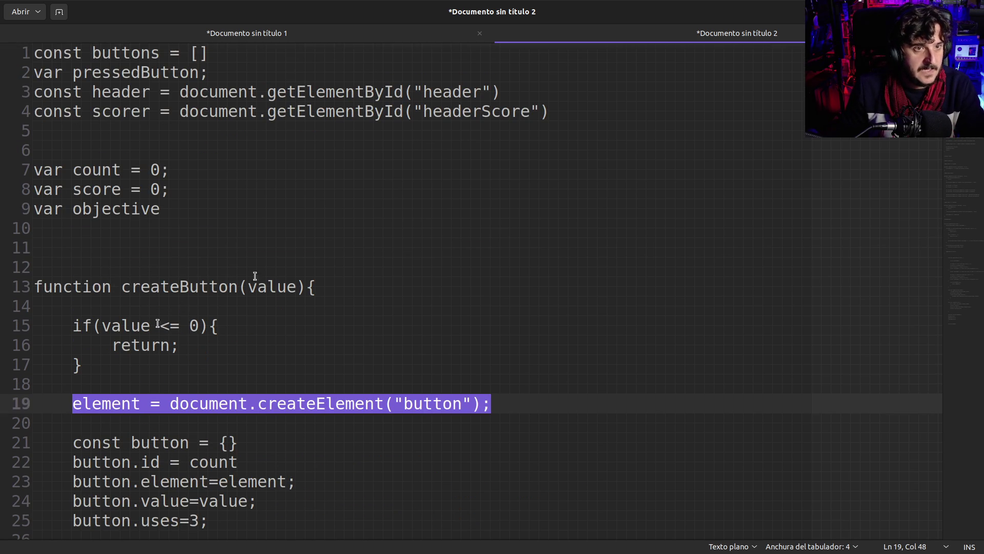
double_click(105, 403)
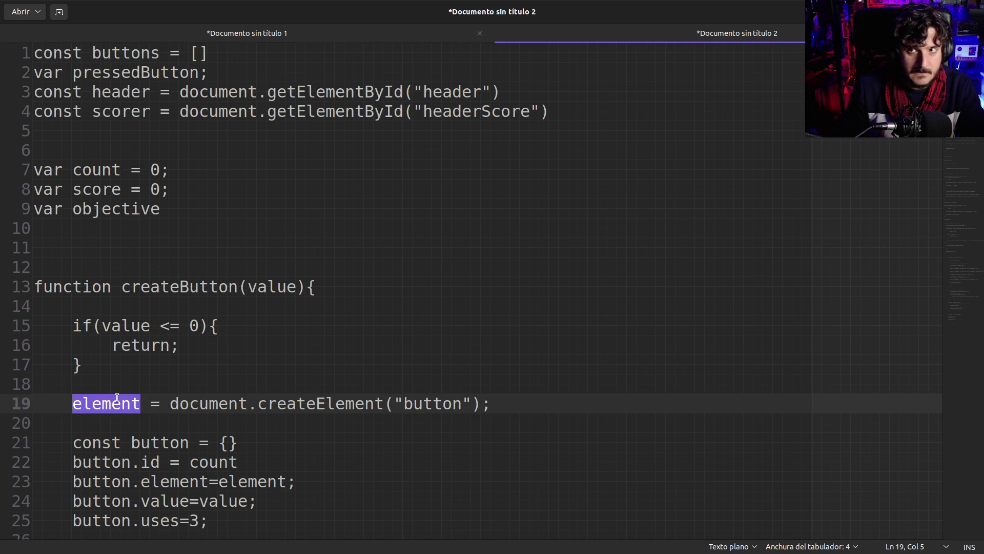
scroll(175, 385, "down", 5)
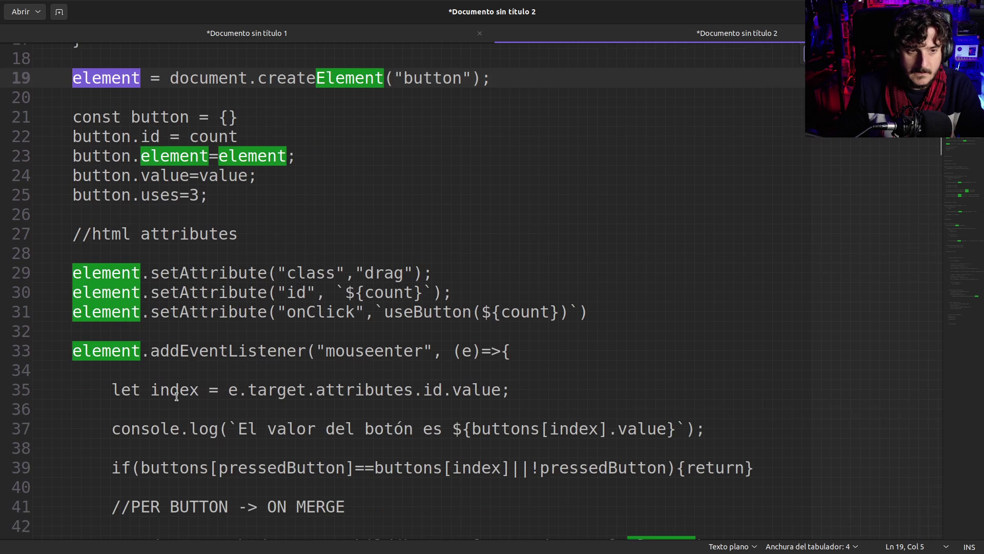
scroll(176, 396, "down", 20)
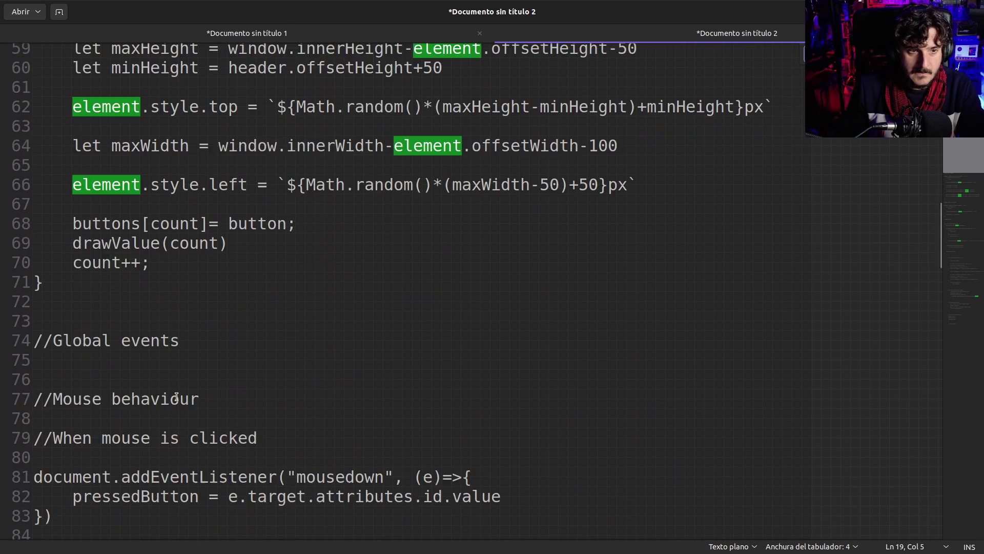
scroll(179, 394, "down", 5)
scroll(180, 395, "up", 10)
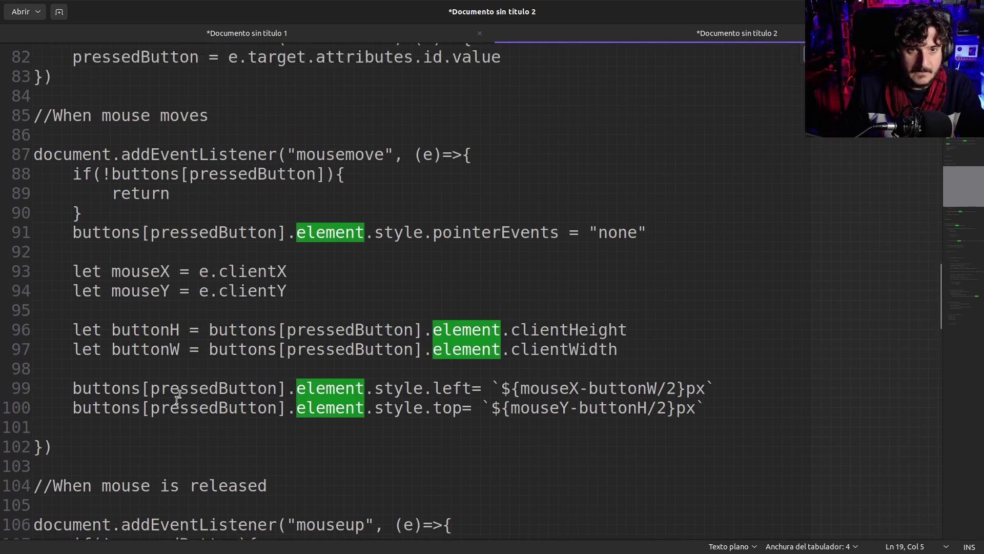
scroll(177, 401, "down", 20)
scroll(177, 400, "up", 20)
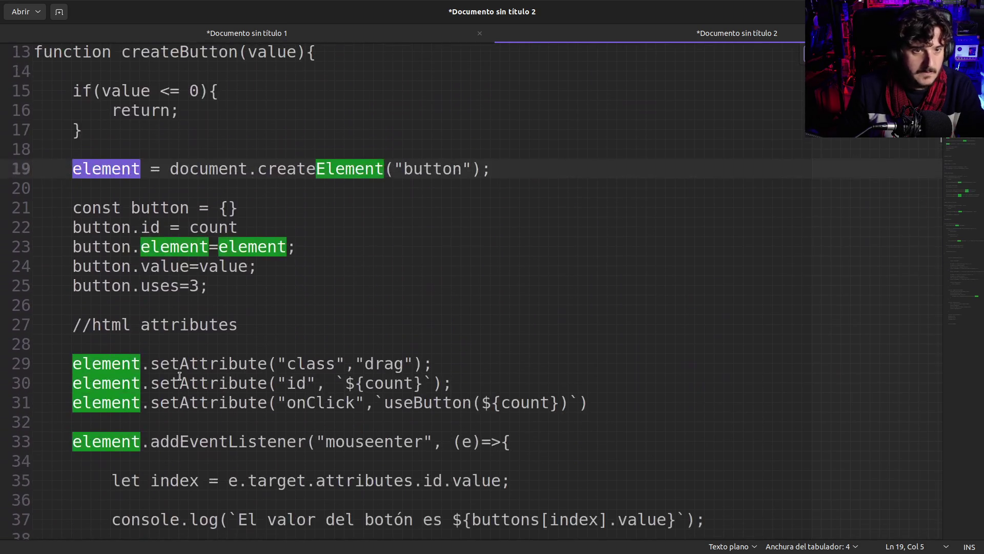
- Declare element with 'let' on line 19
left_click(63, 228)
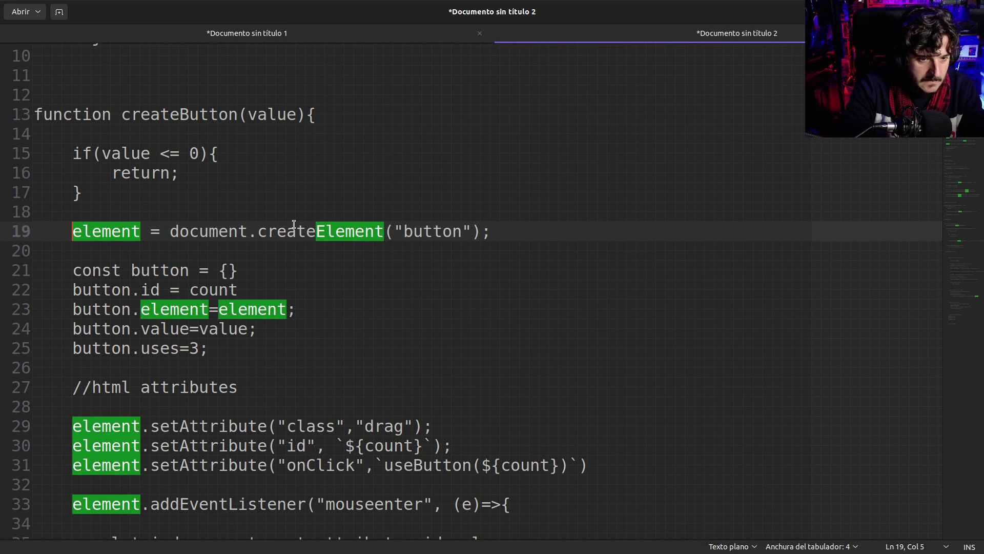
type("let")
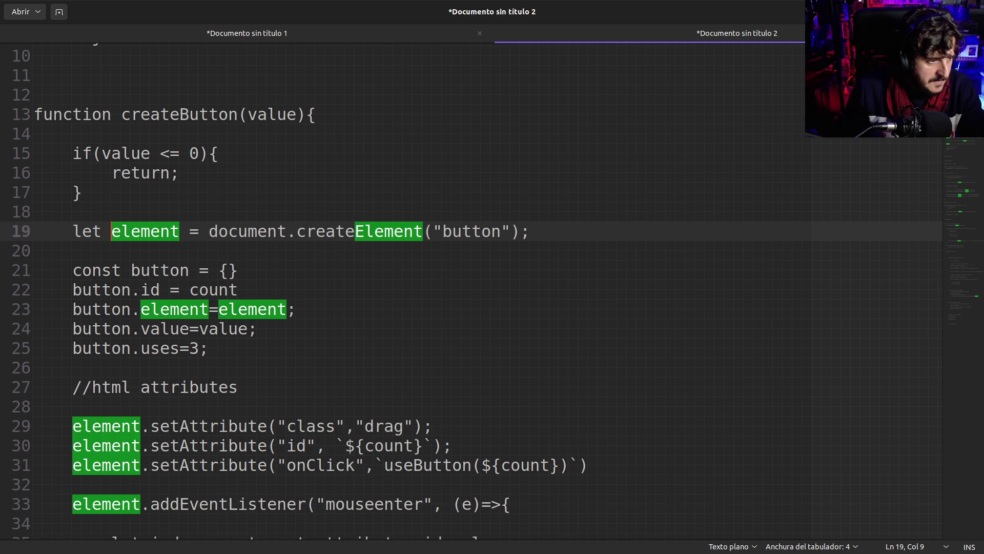
left_click(288, 231)
left_click_drag(89, 230, 174, 231)
left_click(169, 232)
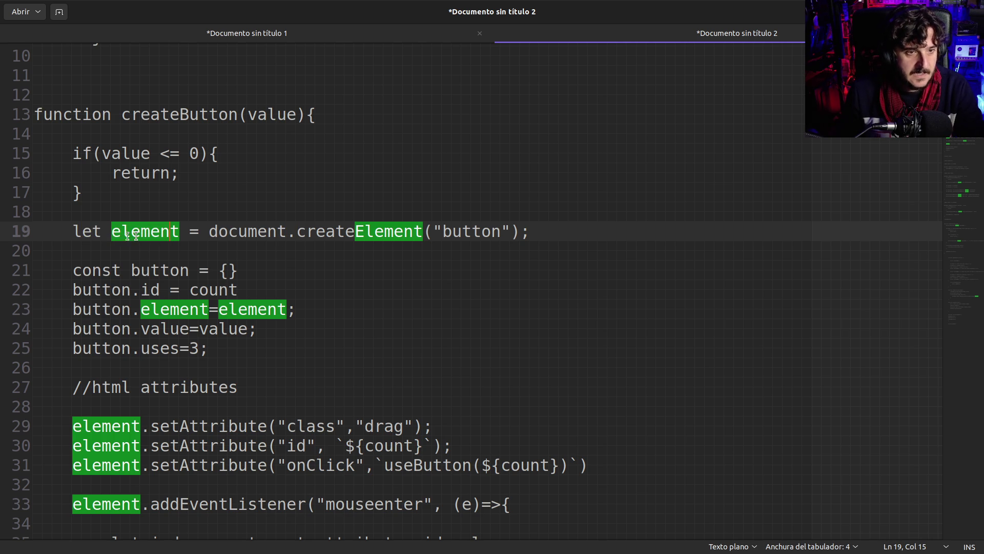
triple_click(75, 231)
left_click_drag(139, 114, 141, 177)
left_click(141, 193)
left_click(141, 231)
- Pick out element where its left position is set further down the function
scroll(171, 297, "down", 10)
scroll(176, 334, "down", 6)
double_click(91, 255)
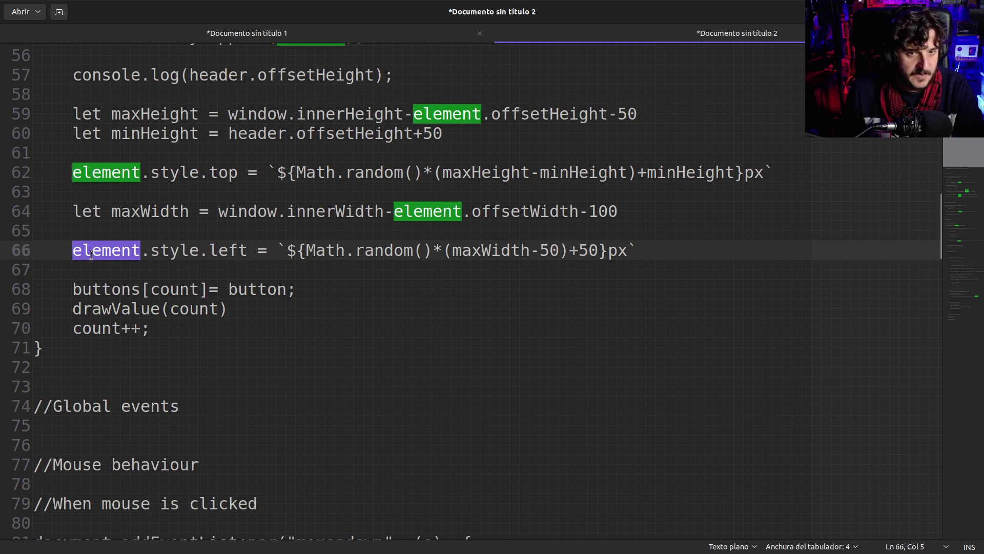
scroll(201, 317, "up", 12)
left_click(201, 326)
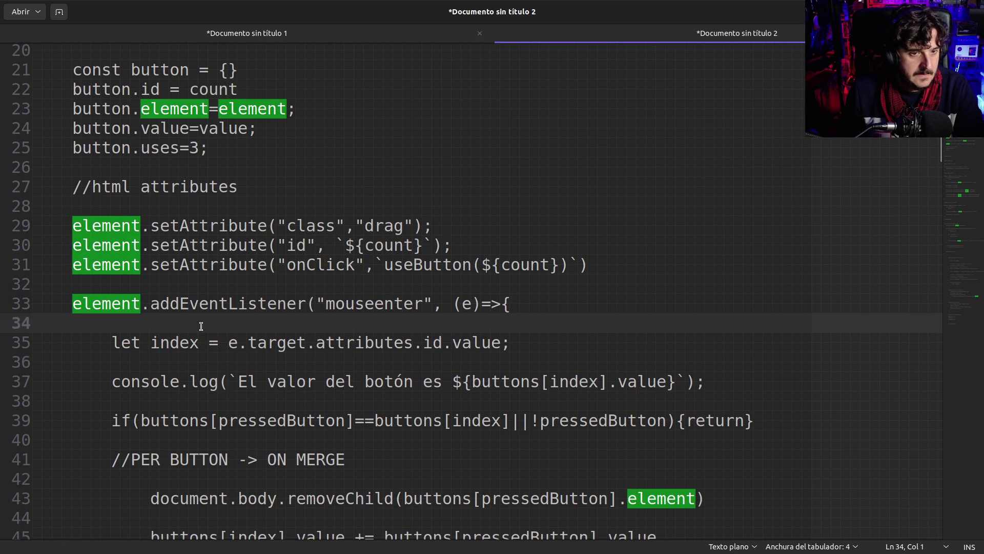
scroll(201, 326, "down", 1)
scroll(201, 326, "up", 3)
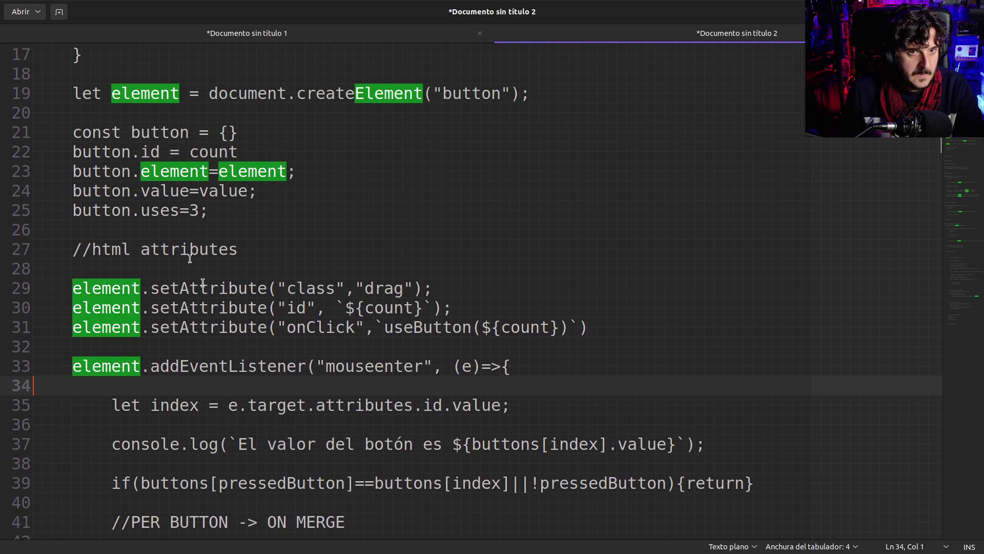
- End const button = {} with a semicolon and add a blank line after it
left_click(251, 133)
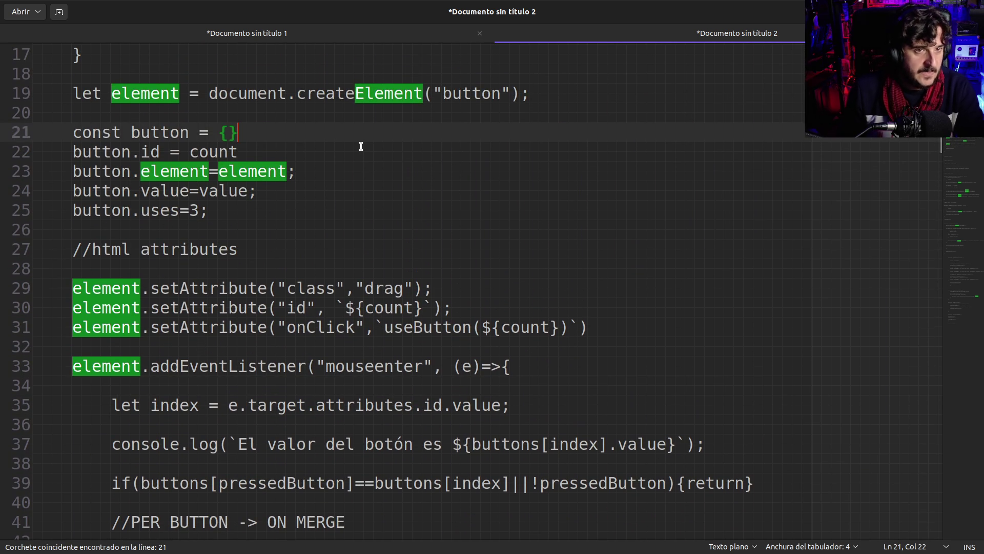
type(";")
key("Return")
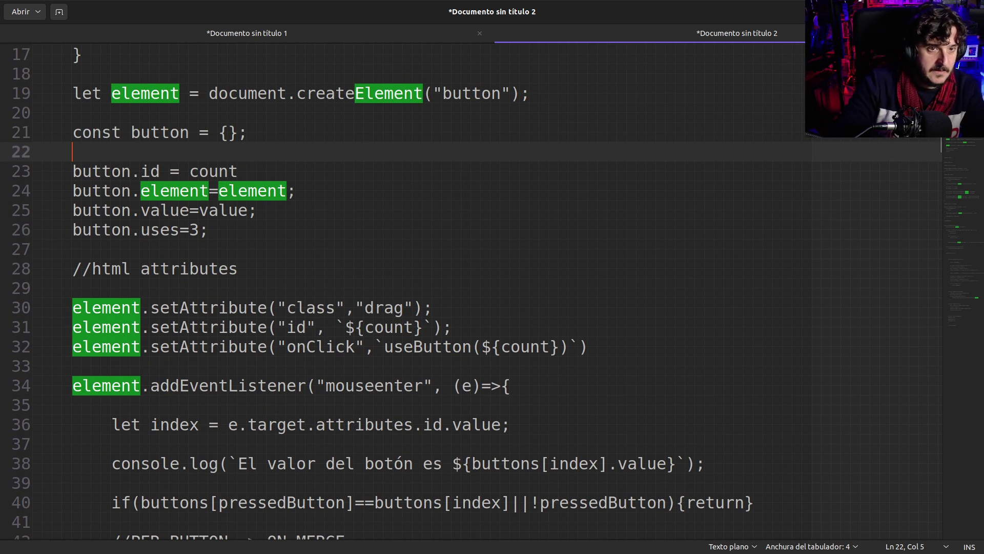
left_click_drag(82, 134, 267, 137)
left_click(266, 137)
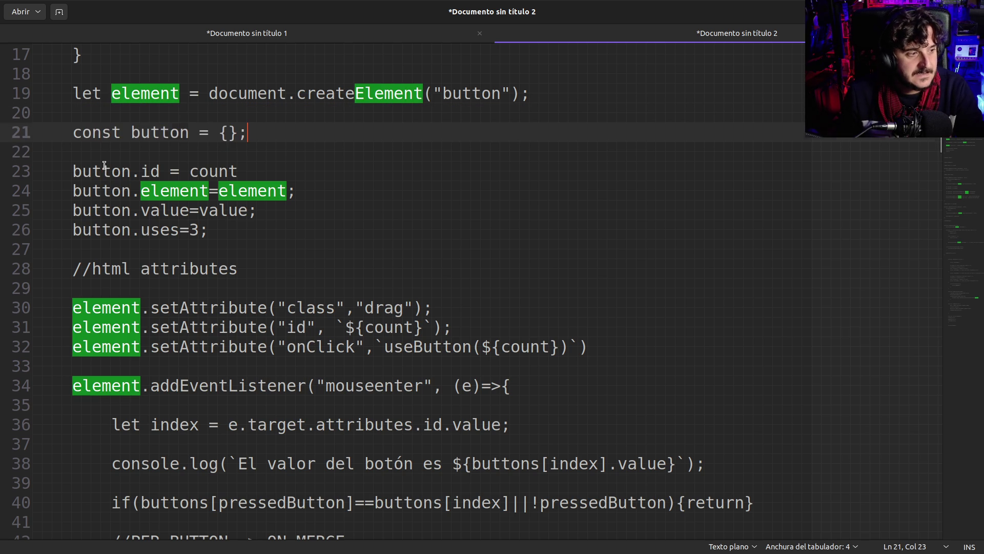
- Add a semicolon after count on line 23, then select let on line 19
left_click_drag(102, 171, 152, 226)
left_click(267, 171)
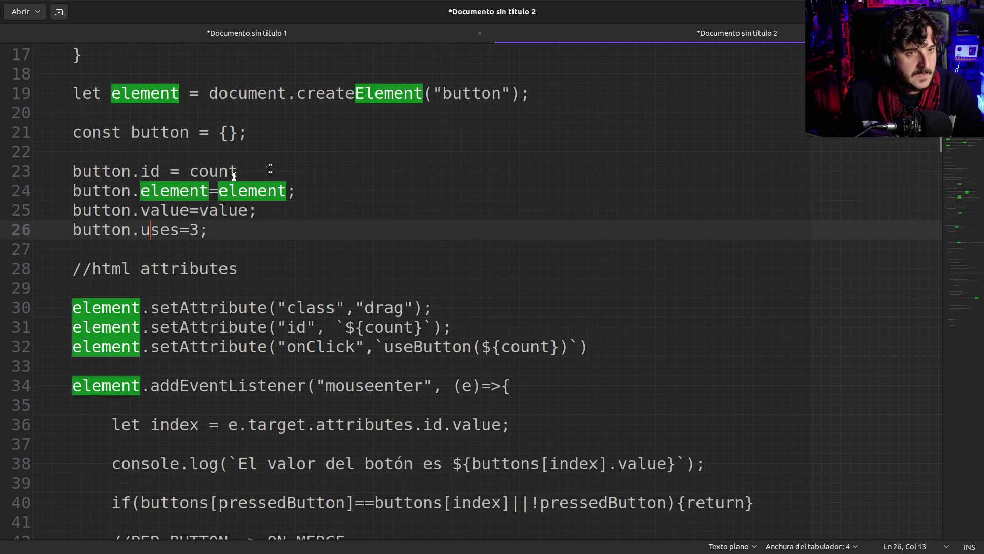
type(":")
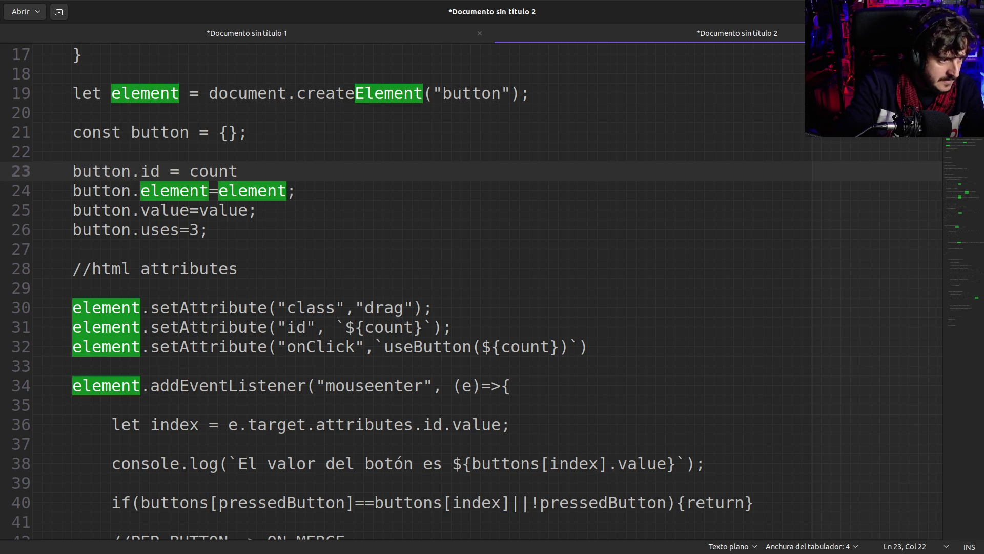
scroll(180, 183, "up", 3)
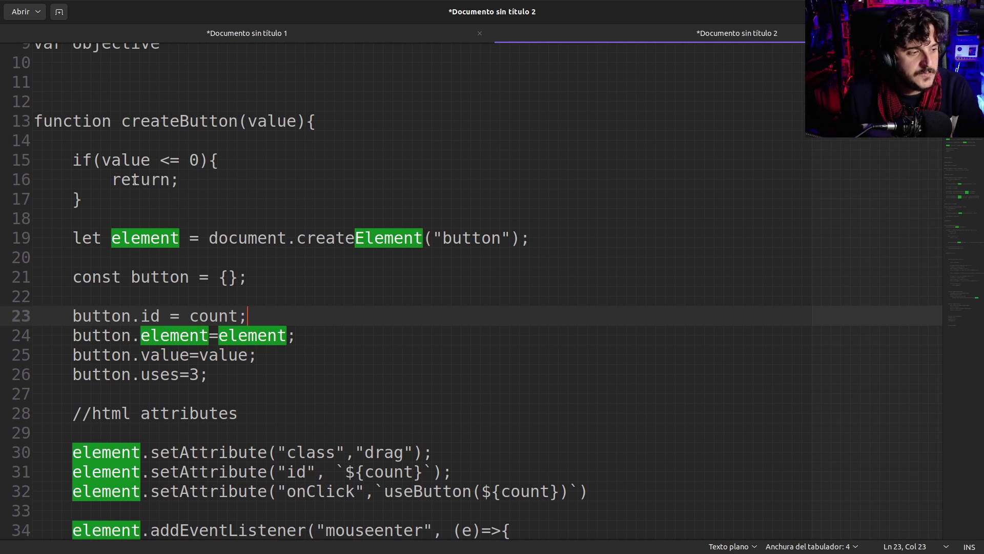
left_click(135, 181)
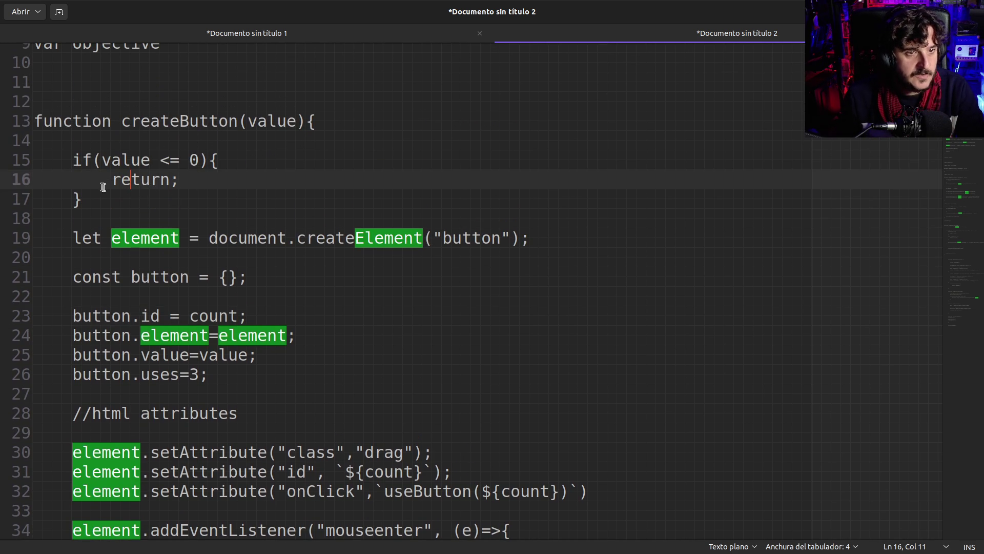
left_click_drag(74, 241, 103, 240)
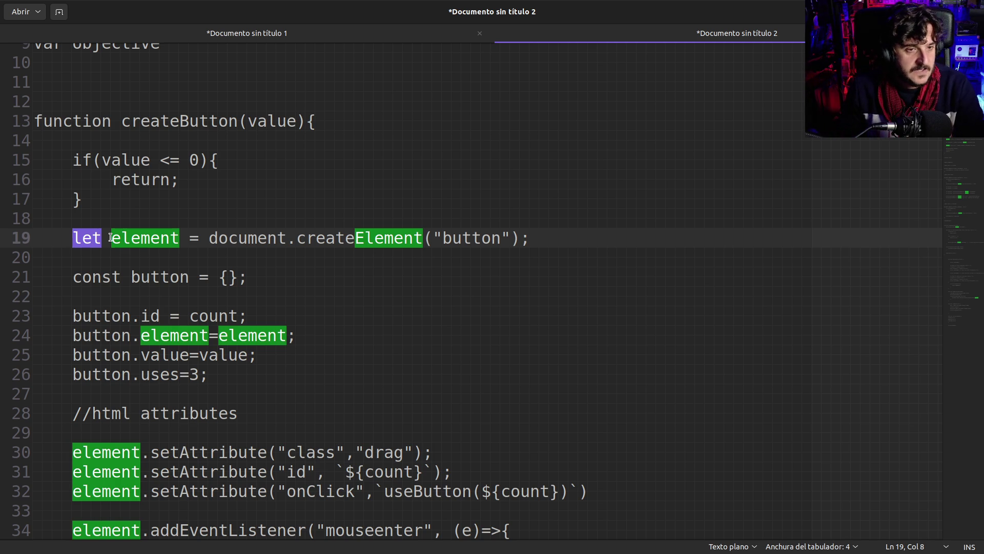
- Retype the let keyword before element on line 19
left_click(111, 237)
key("BackSpace")
key("BackSpace")
key("BackSpace")
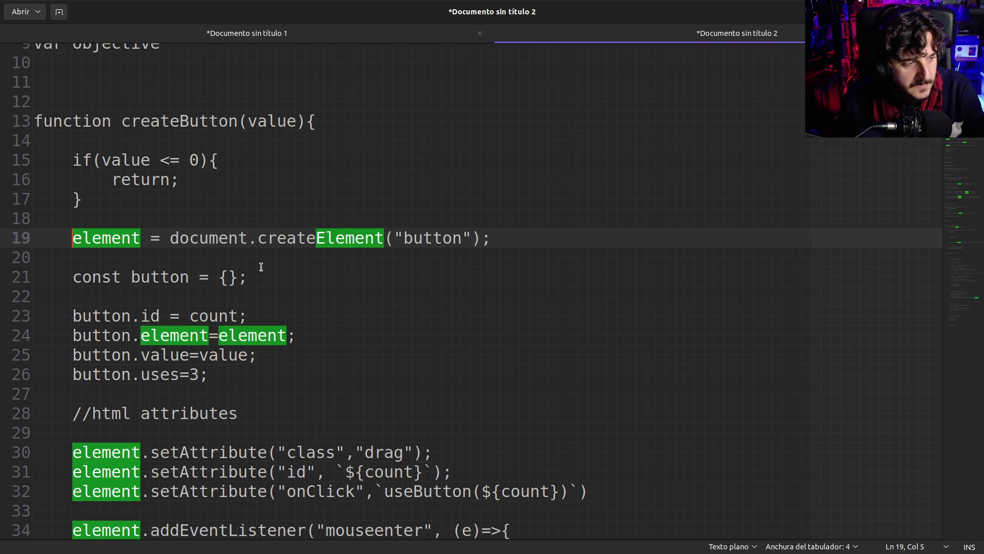
type("let")
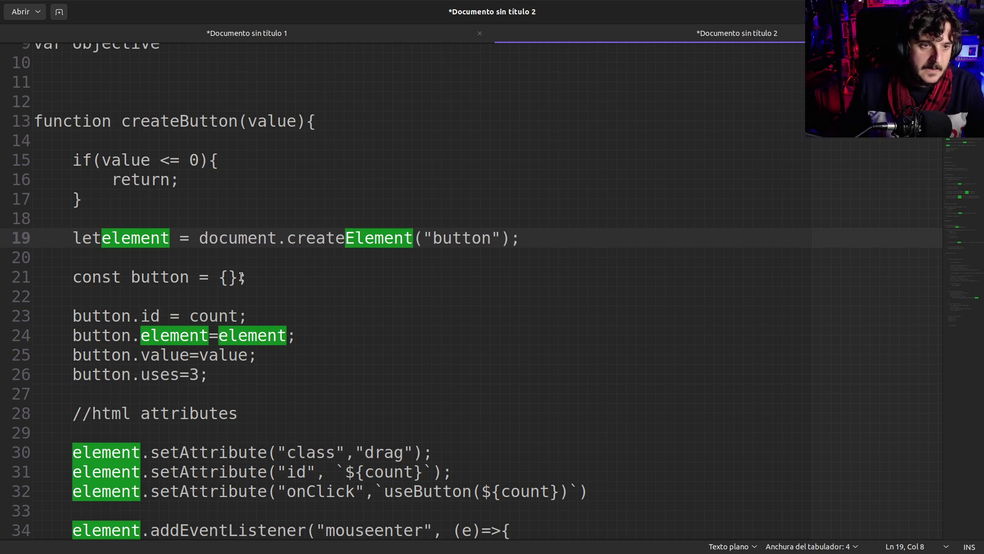
left_click(75, 257)
left_click_drag(76, 238, 134, 240)
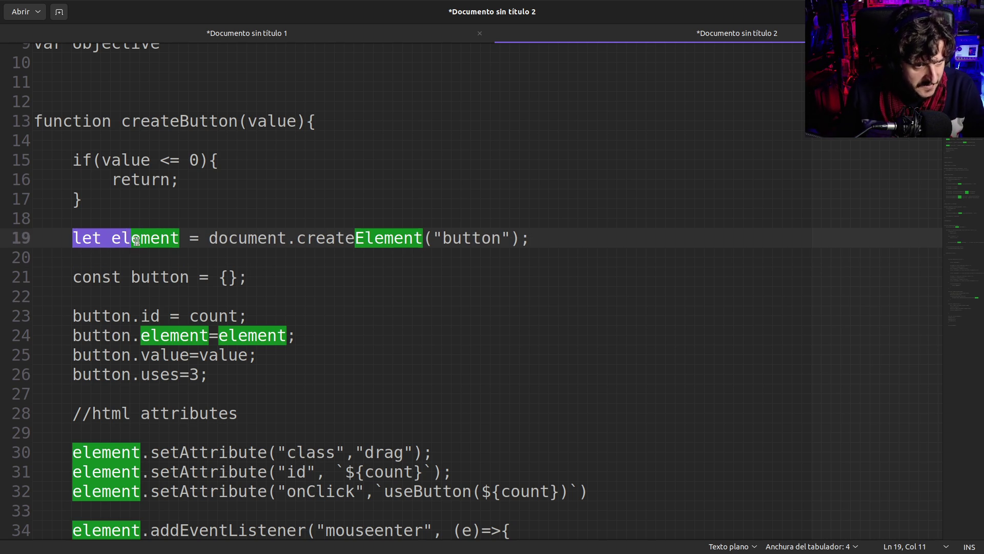
left_click(134, 241)
left_click(115, 243)
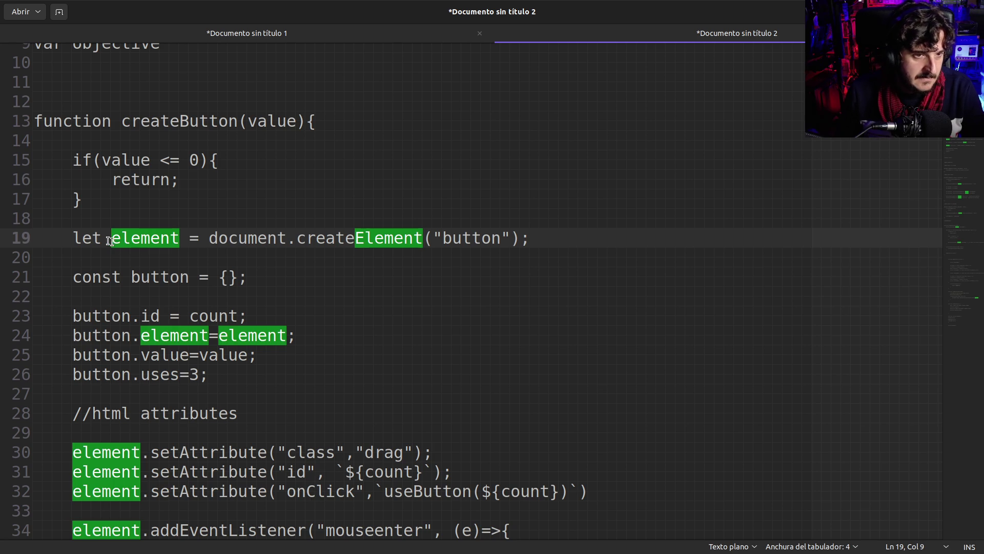
left_click_drag(103, 237, 76, 237)
left_click(76, 237)
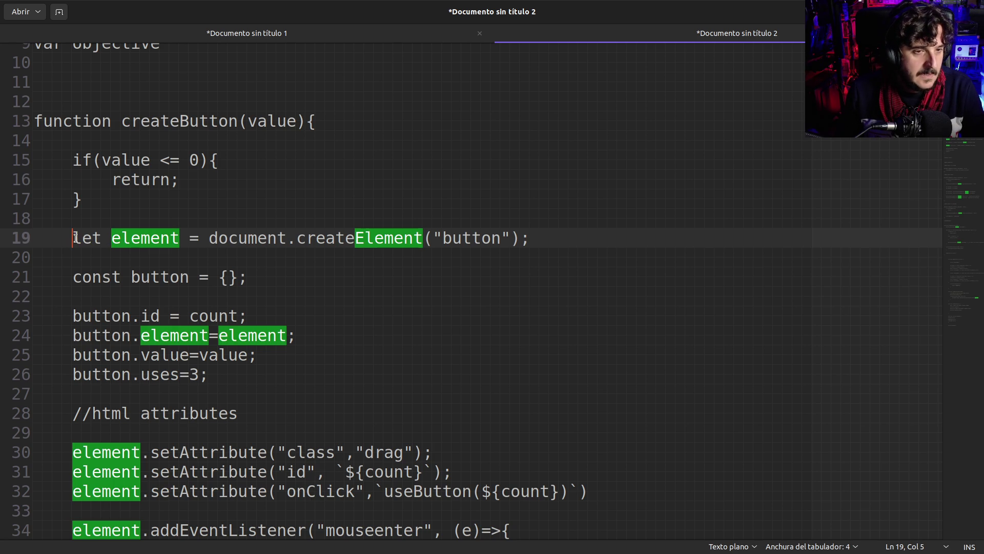
- Replace let with var in the element declaration on line 19
left_click_drag(76, 238, 108, 239)
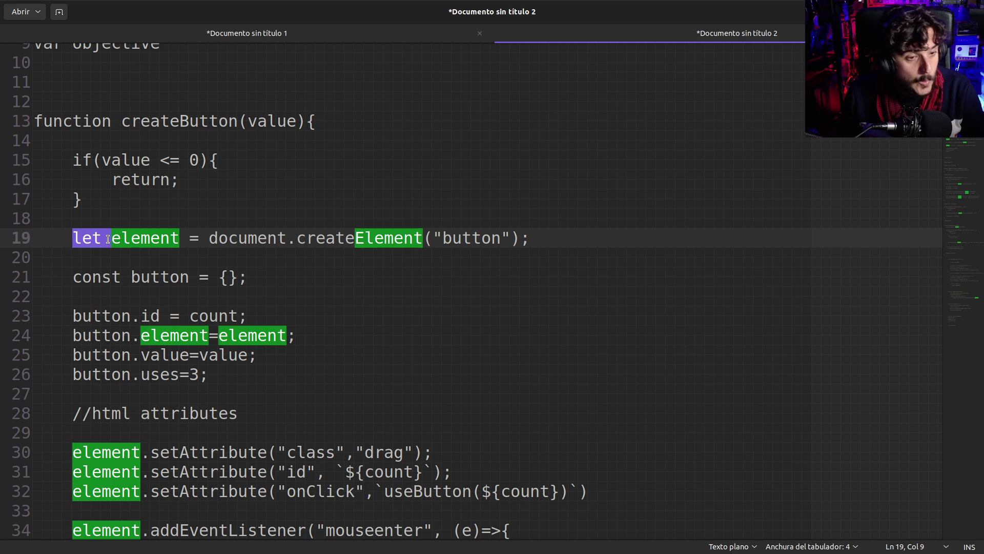
type("var")
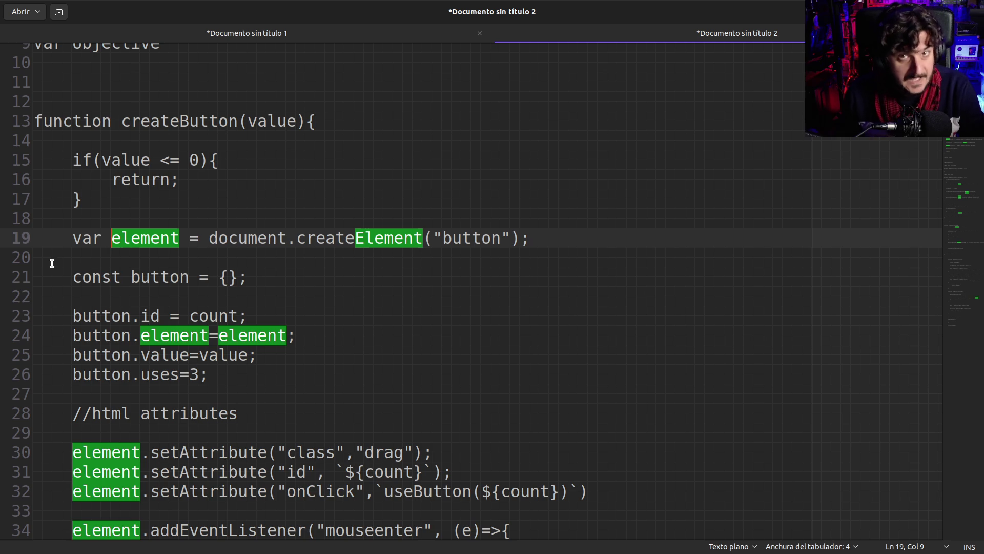
double_click(86, 237)
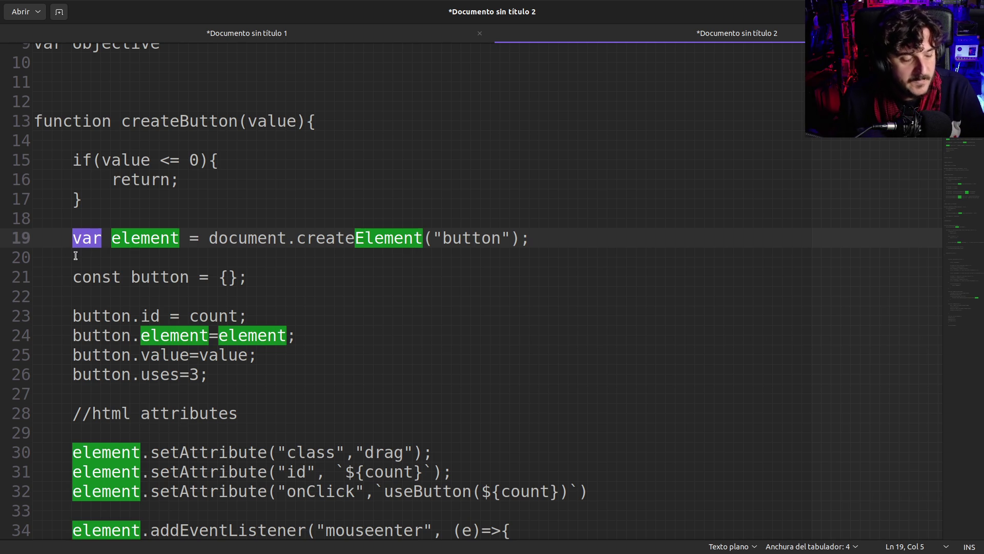
double_click(82, 239)
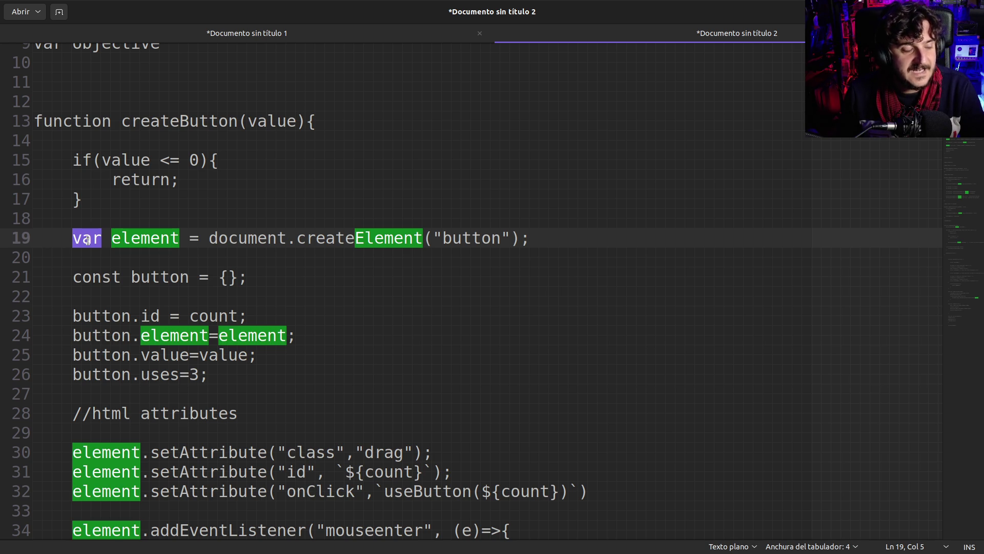
left_click(87, 240)
- Cut the whole var element declaration out of line 19
left_click_drag(70, 239, 177, 239)
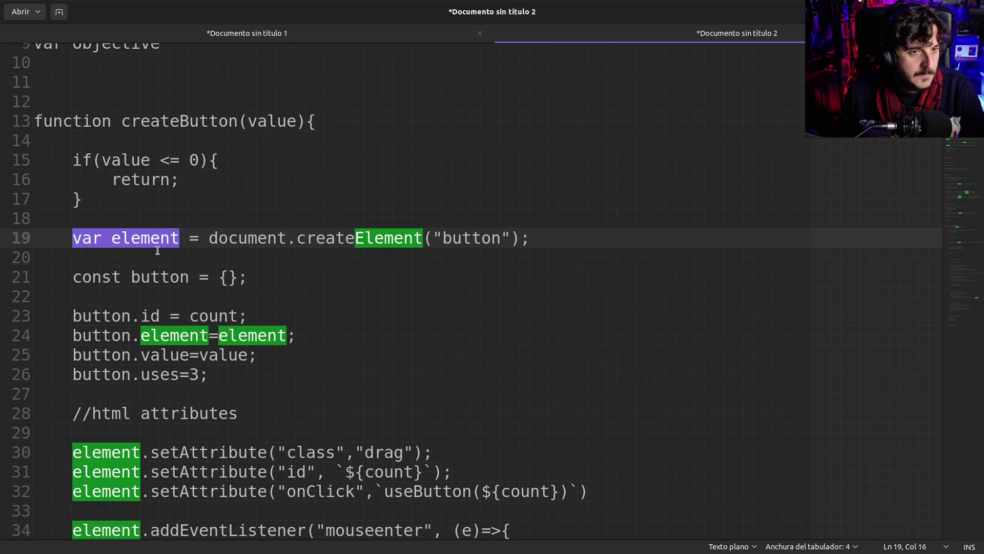
left_click(542, 238, "shift")
key("ctrl+x")
left_click(264, 183)
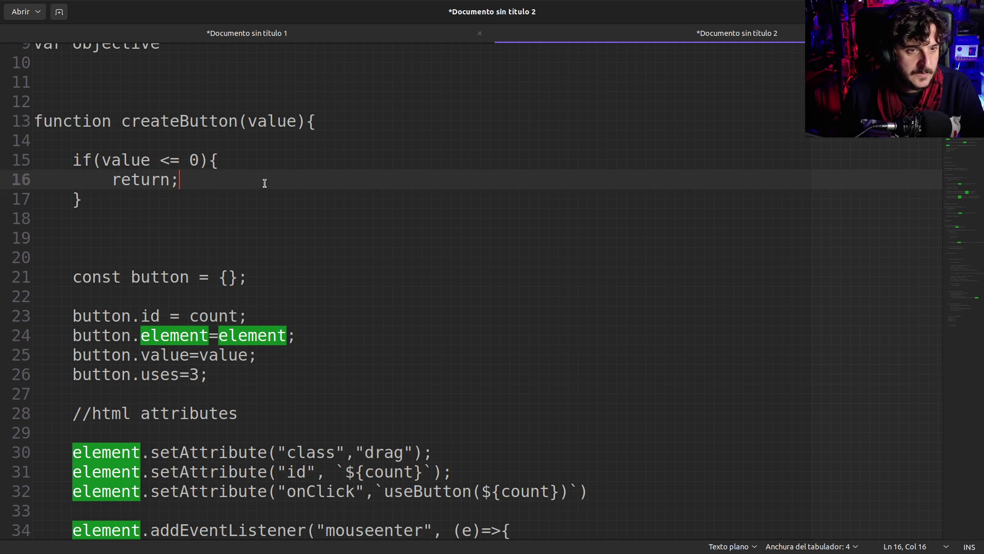
- Paste the var element declaration over return; inside the if block and indent it
triple_click(264, 183)
key("ctrl+v")
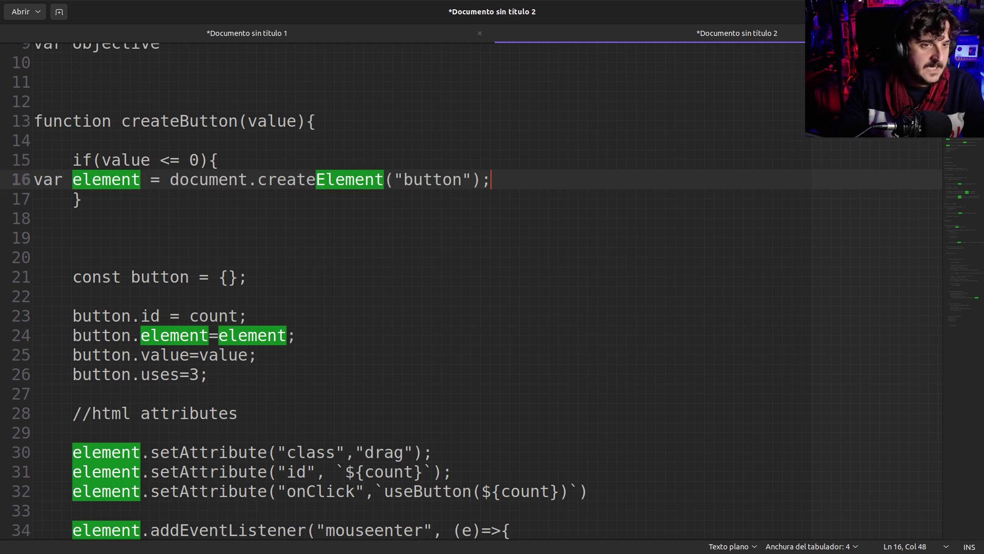
key("Home")
key("Tab")
key("Tab")
- Highlight the moved declaration inside the if block and the now-empty line 19
left_click(111, 235)
left_click_drag(112, 180, 167, 180)
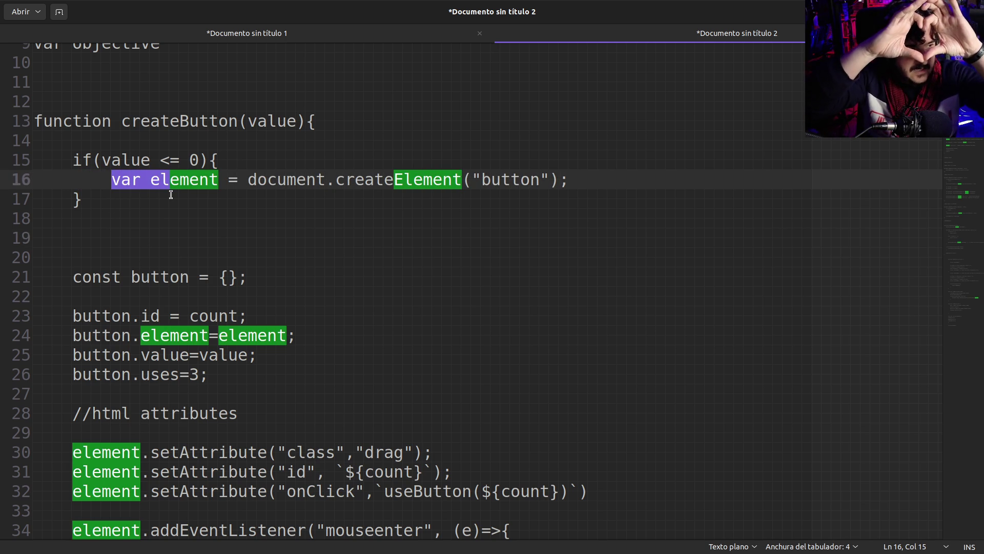
left_click(170, 195)
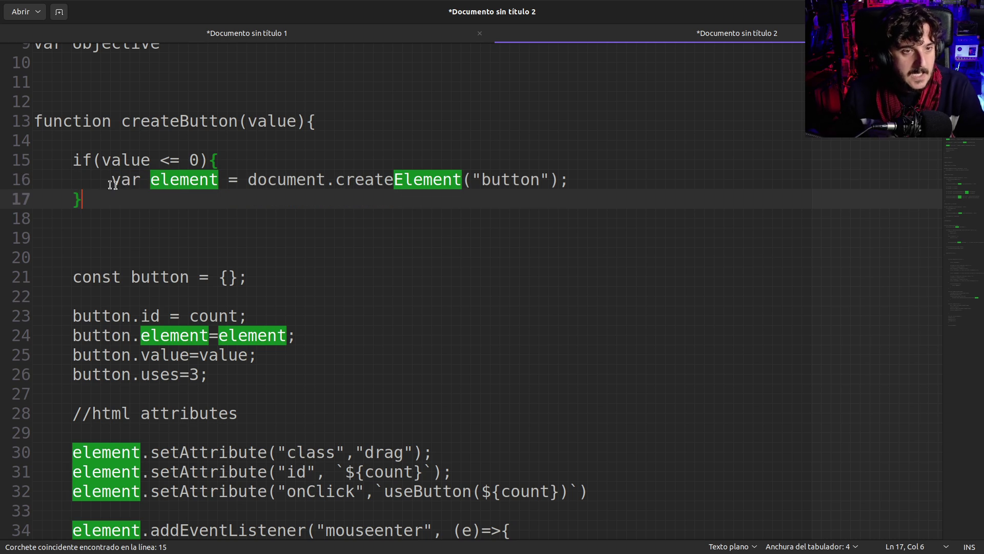
left_click_drag(110, 179, 201, 192)
left_click(128, 238)
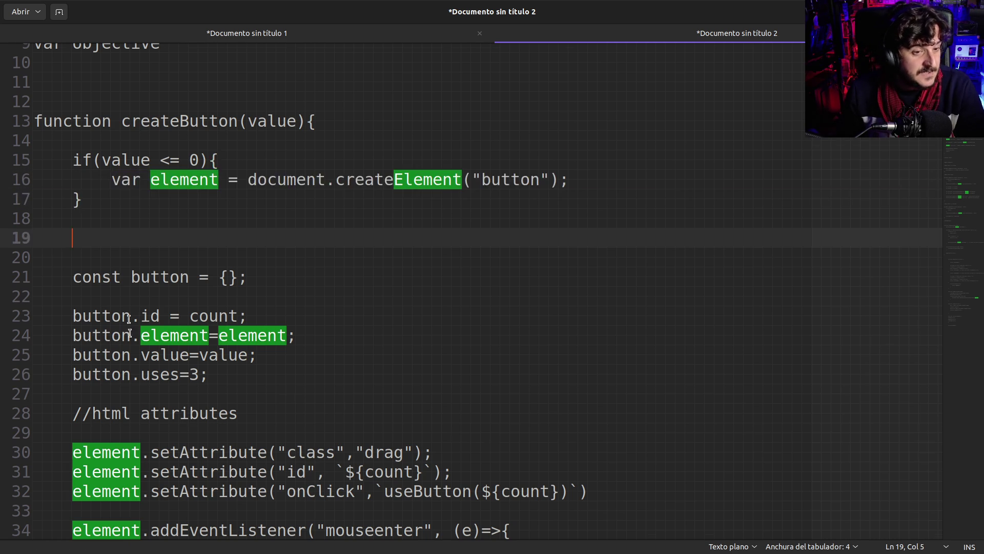
scroll(123, 399, "down", 15)
scroll(138, 322, "up", 19)
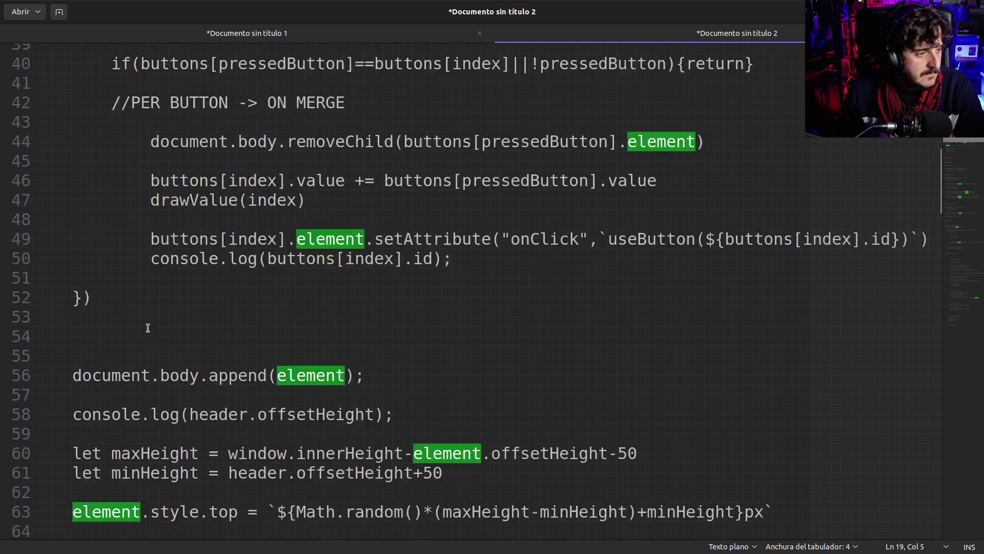
- Highlight var element inside the if block, then undo to restore return; and line 19
left_click_drag(121, 261, 187, 262)
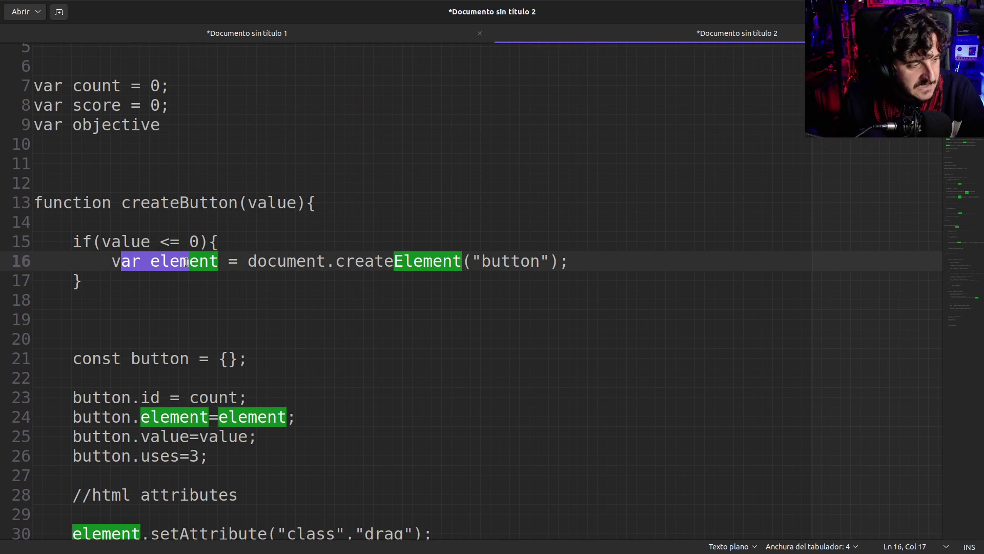
left_click(180, 322)
left_click_drag(106, 259, 226, 262)
left_click(227, 263)
left_click_drag(105, 262, 237, 264)
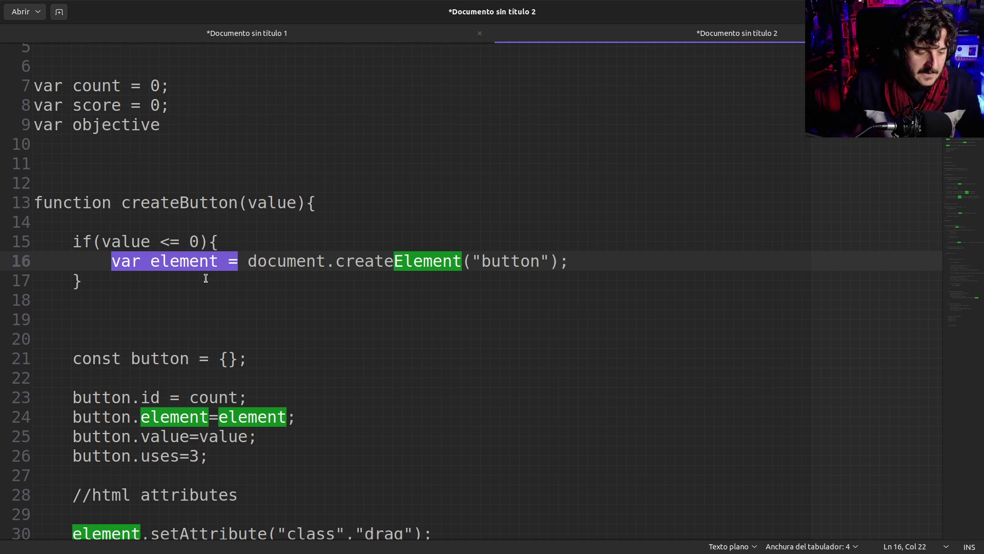
key("ctrl+z")
key("ctrl+z")
key("ctrl+z")
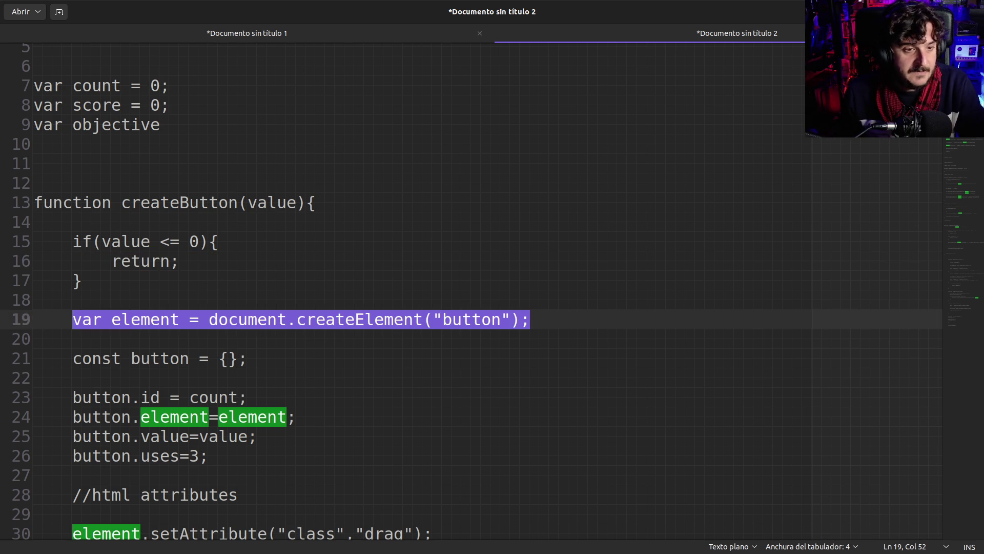
- Move the line 19 declaration over return; inside the if block
left_click(187, 267)
double_click(84, 320)
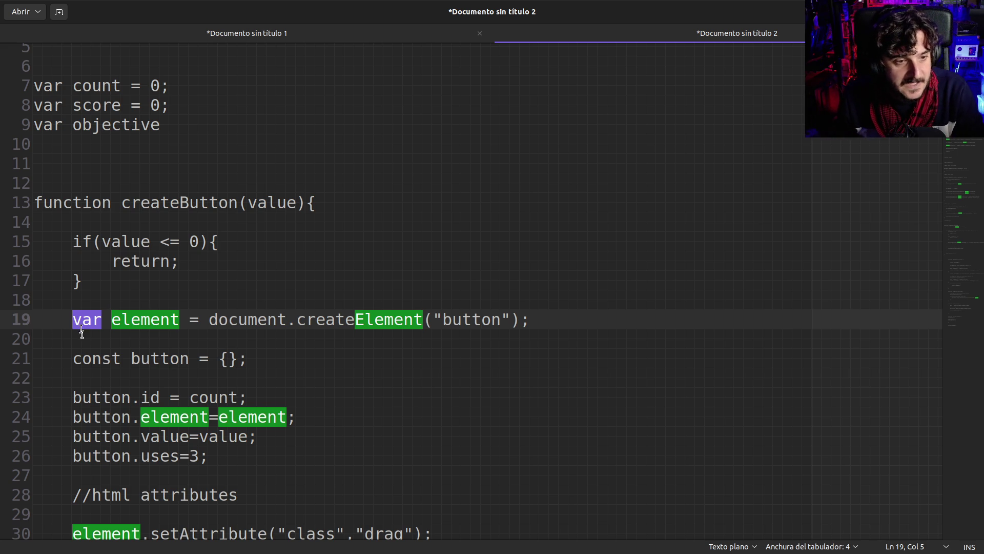
key("Left")
key("shift+End")
key("Delete")
left_click_drag(104, 261, 224, 261)
key("ctrl+v")
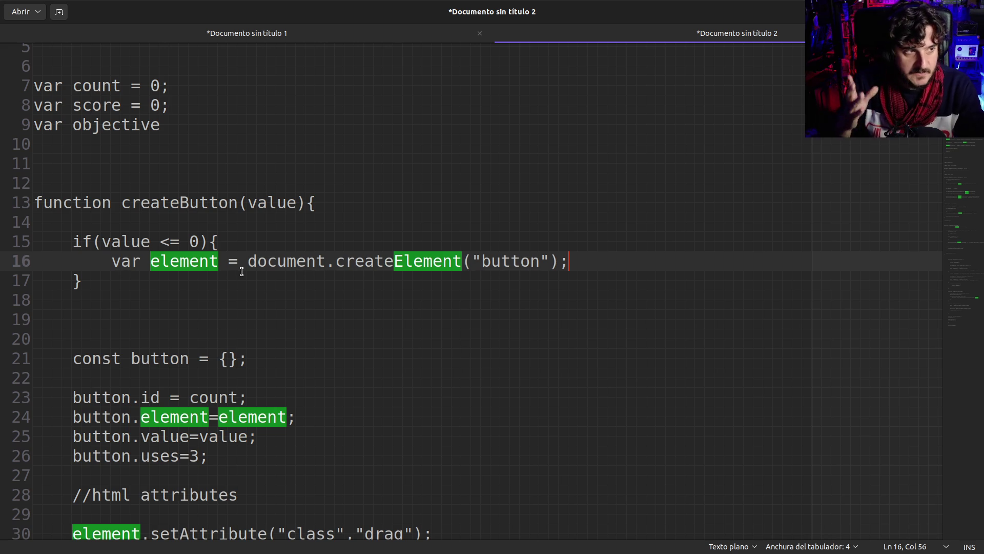
- Undo the move, then change var to let in the line 19 declaration
key("ctrl+z")
key("ctrl+z")
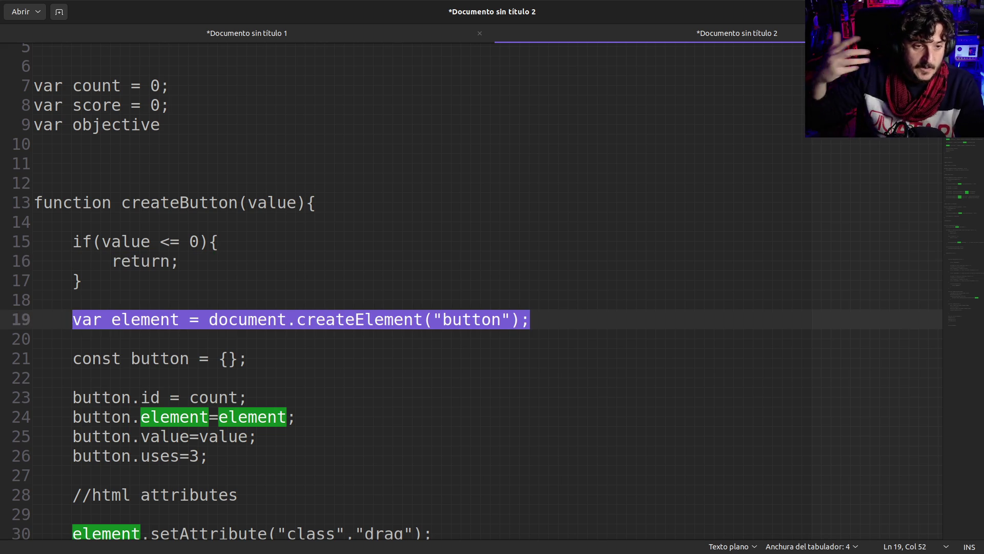
left_click(85, 323)
double_click(86, 322)
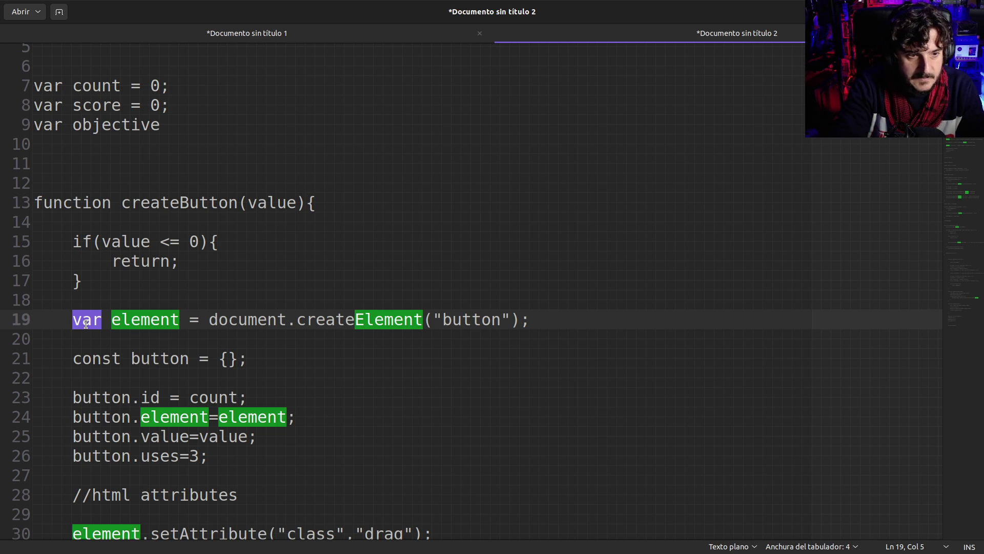
type("let")
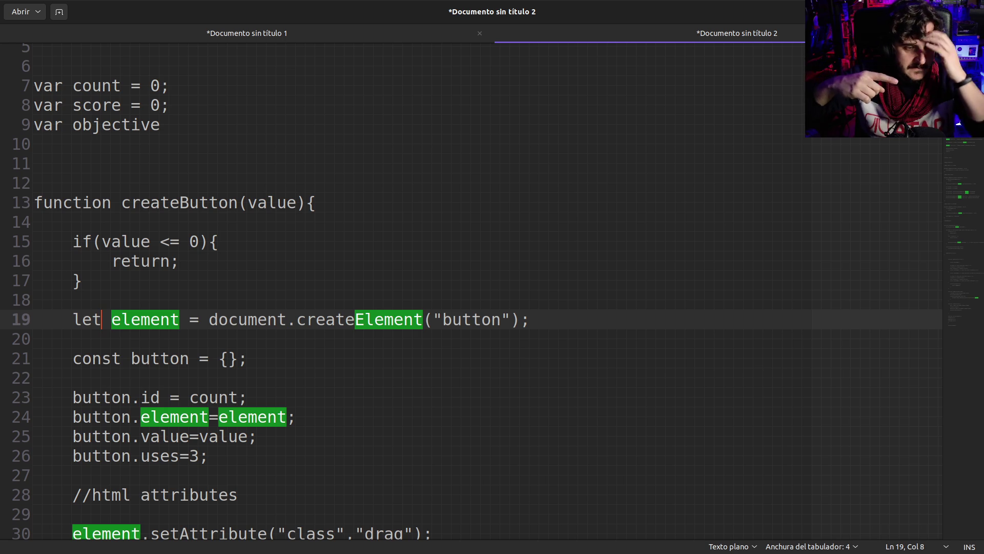
scroll(461, 287, "down", 1)
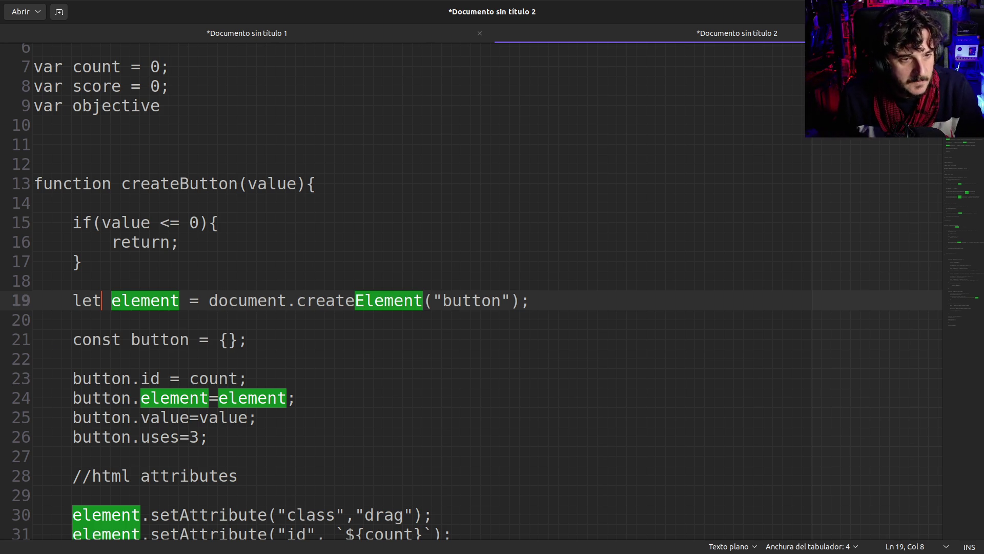
left_click(73, 303)
left_click(530, 308, "shift")
key("Delete")
left_click_drag(112, 242, 217, 240)
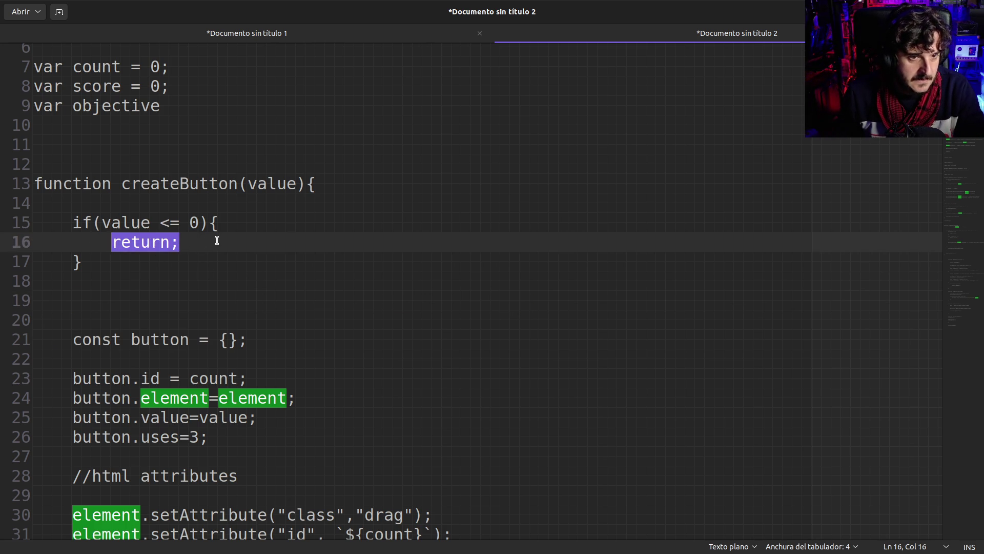
key("ctrl+v")
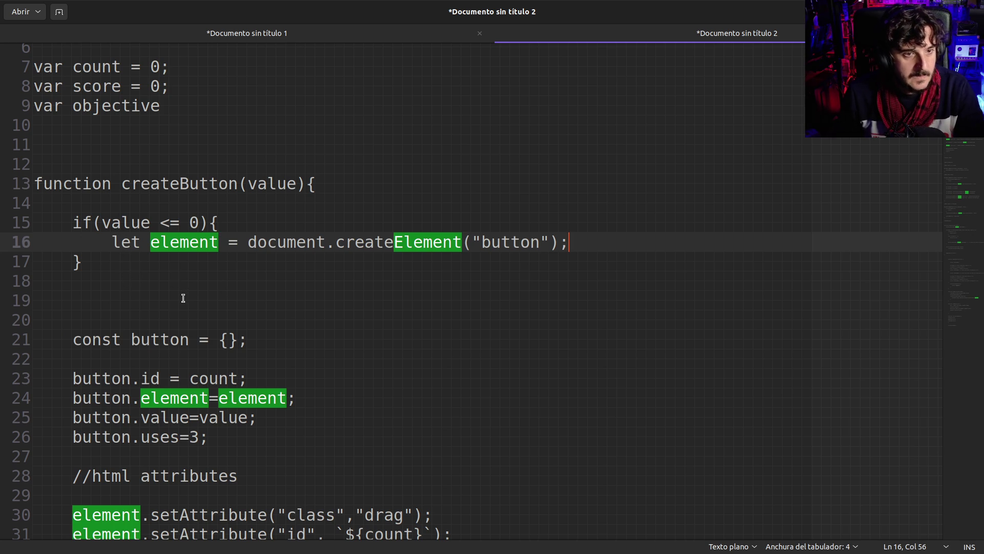
key("ctrl+z")
left_click(112, 300)
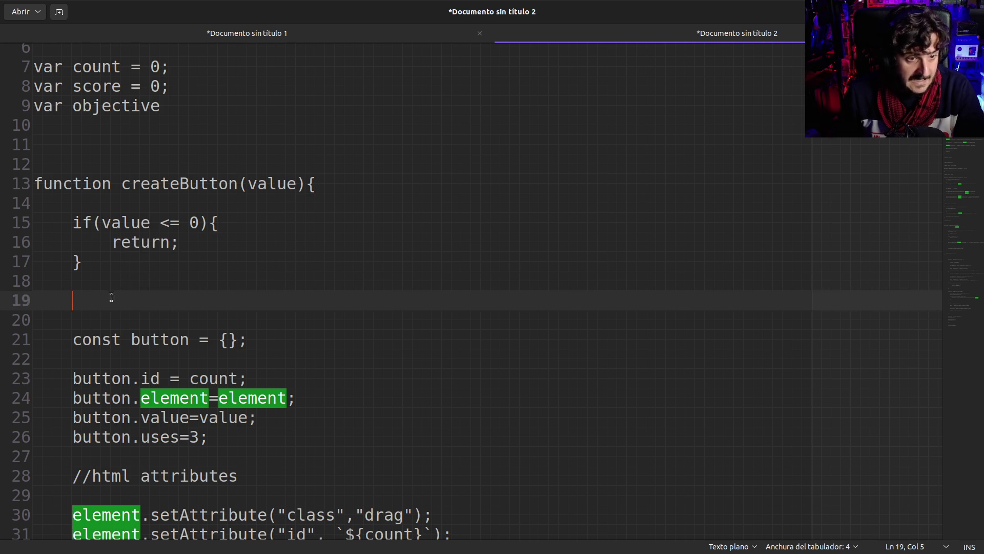
key("ctrl+v")
left_click_drag(121, 183, 202, 186)
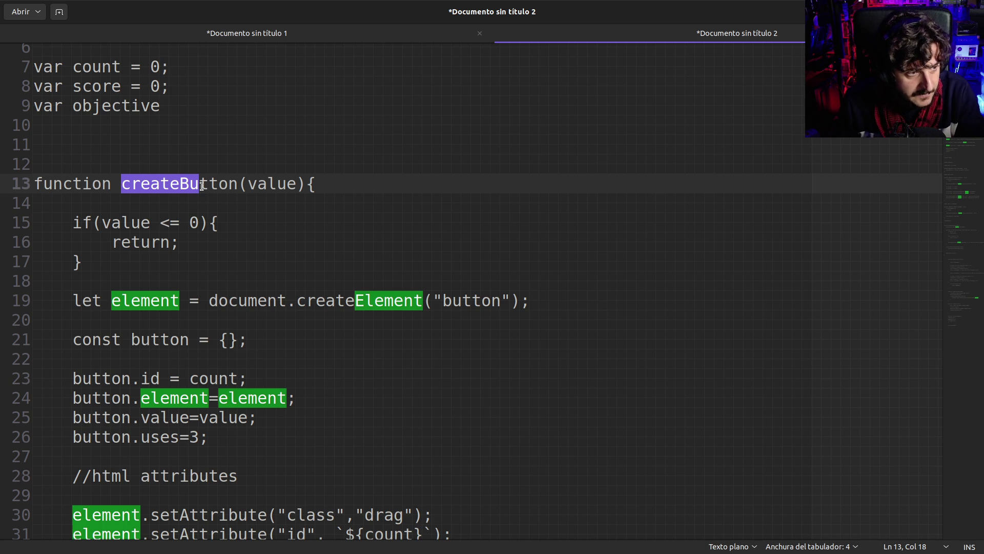
left_click(180, 186)
left_click_drag(94, 301, 172, 301)
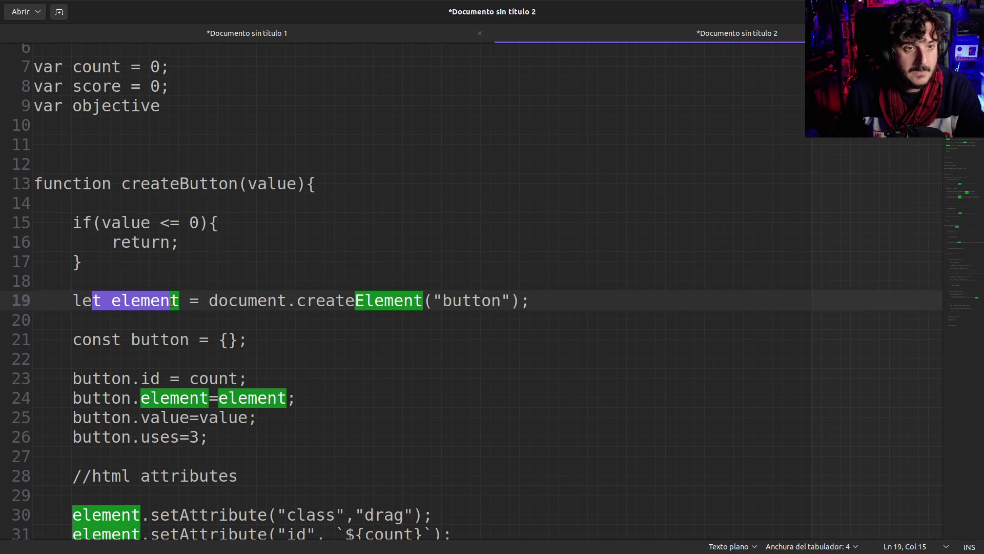
left_click(172, 301)
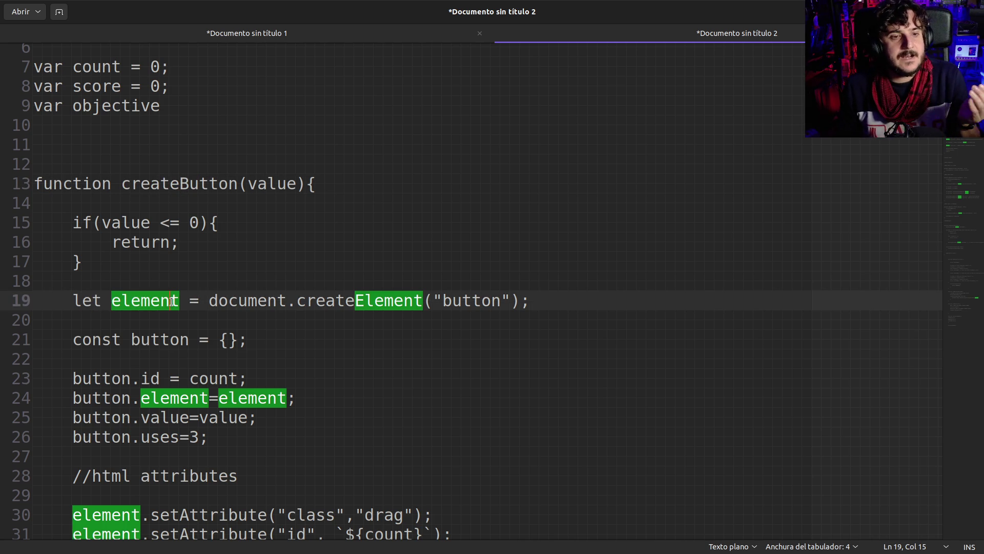